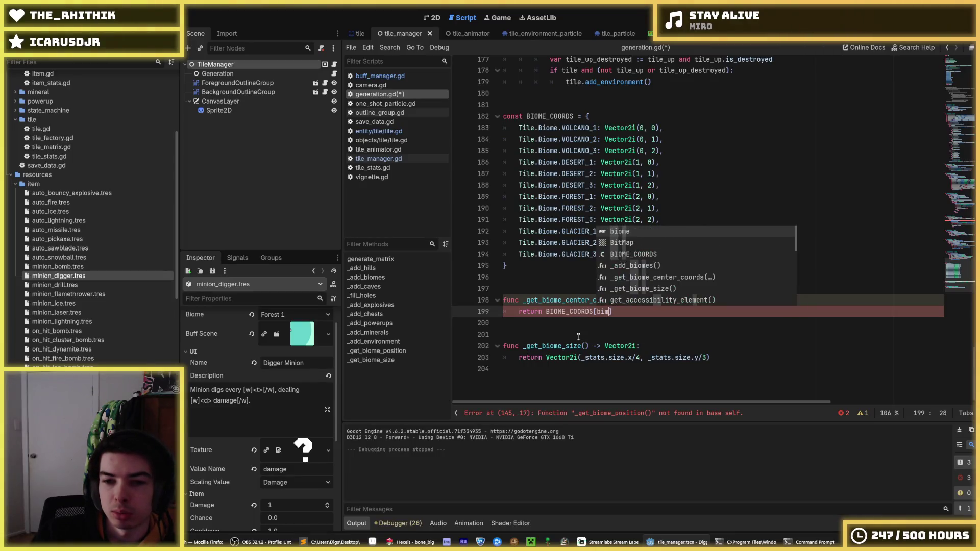
Step: Insert 'var coords := BIOME_COORDS[biome]' above the return in _get_biome_center_coords, followed by a blank line
key("Return")
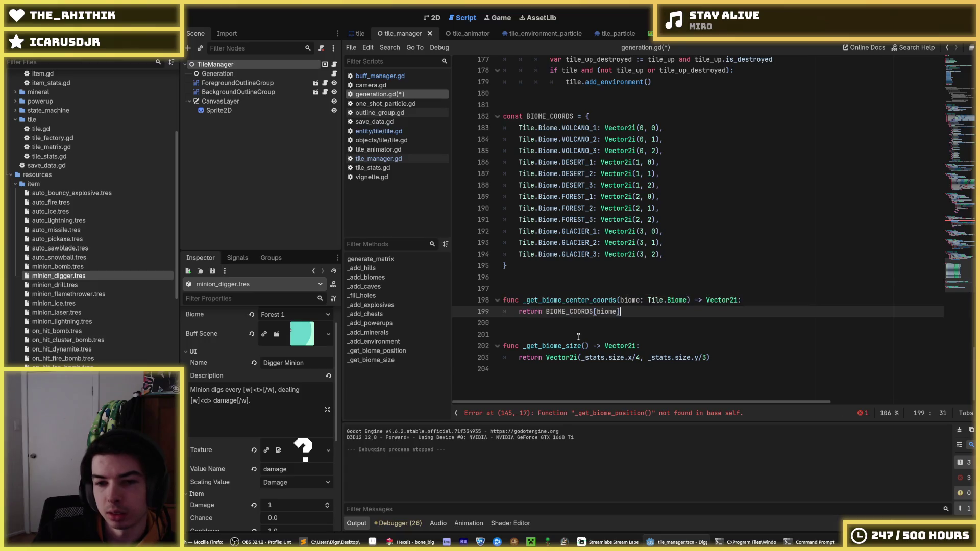
type("].")
key("BackSpace")
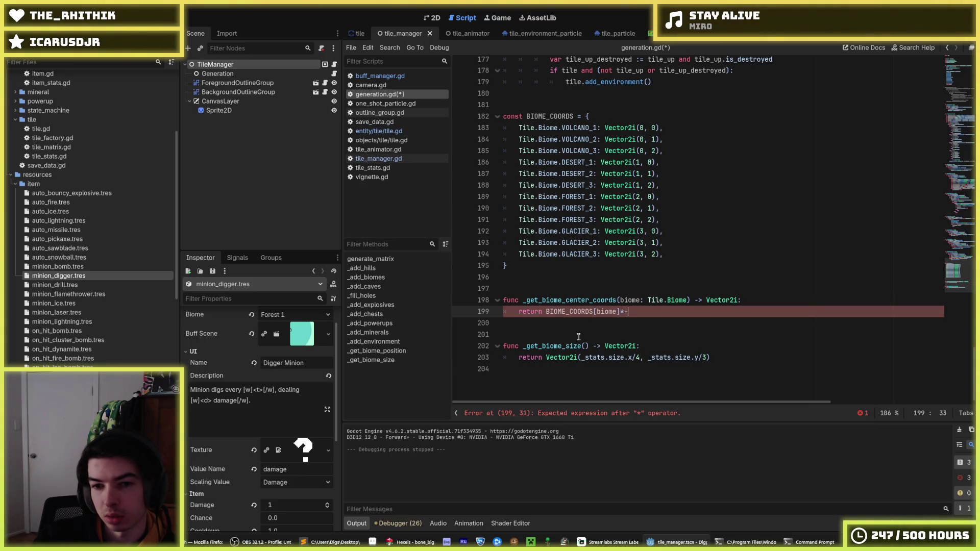
type("stats.si")
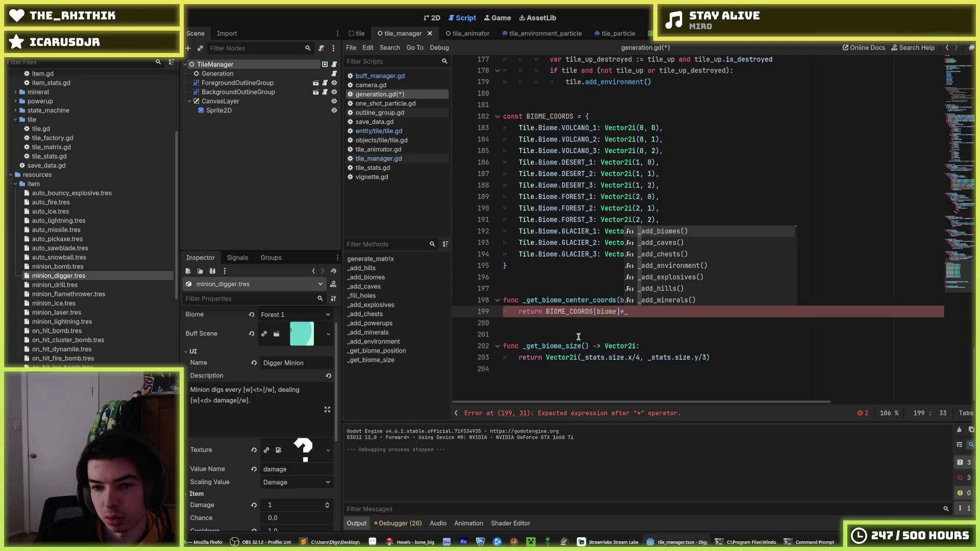
type("ze")
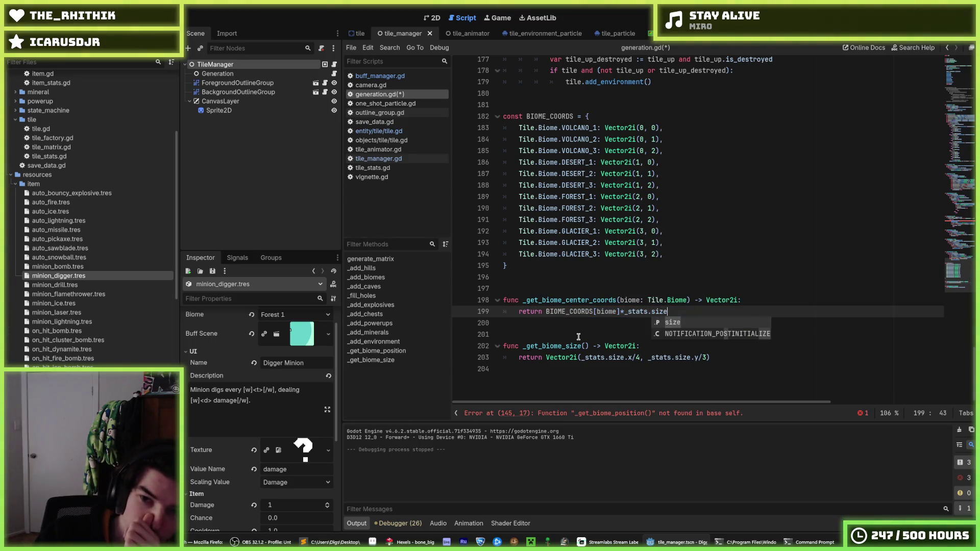
key("BackSpace")
key("BackSpace")
key("BackSpace")
key("BackSpace")
key("BackSpace")
key("BackSpace")
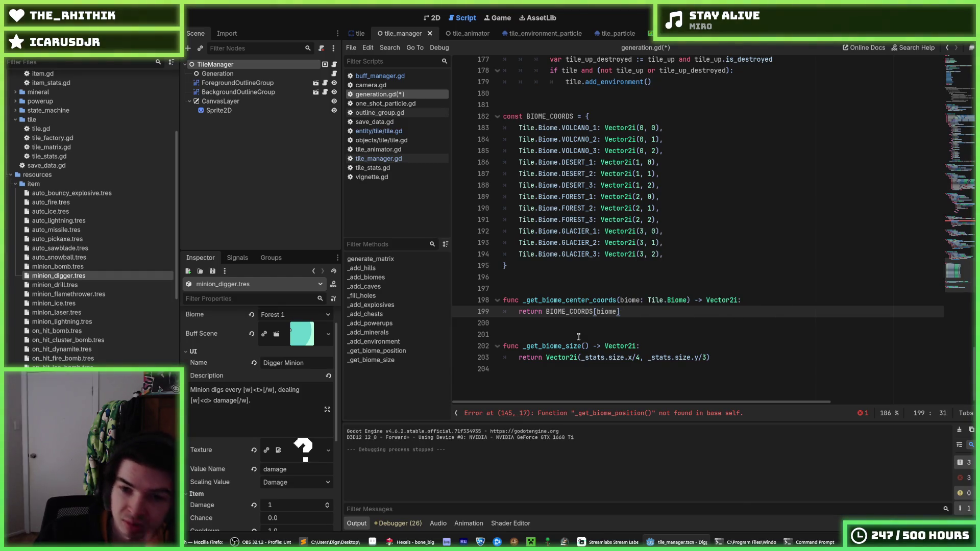
key("ctrl+shift+Return")
type("var coords ")
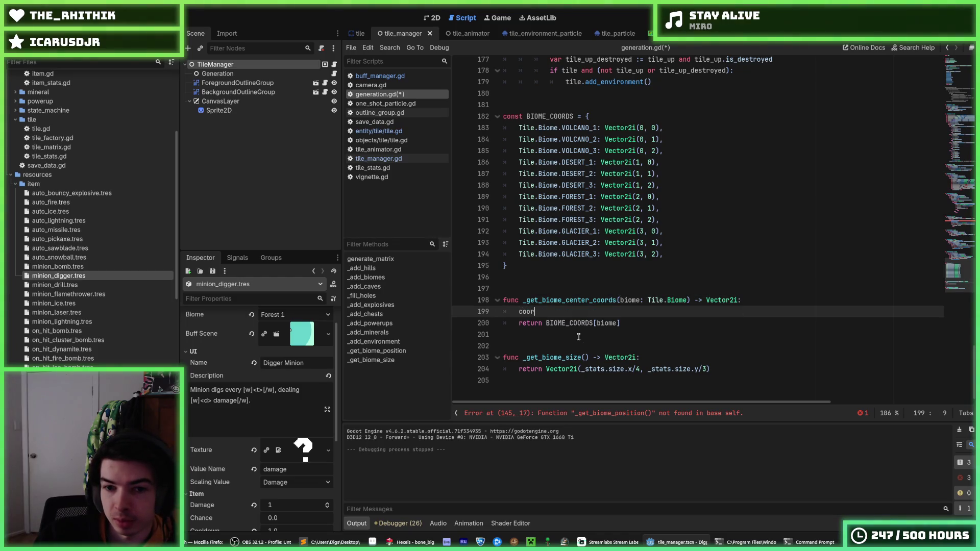
type(":= ")
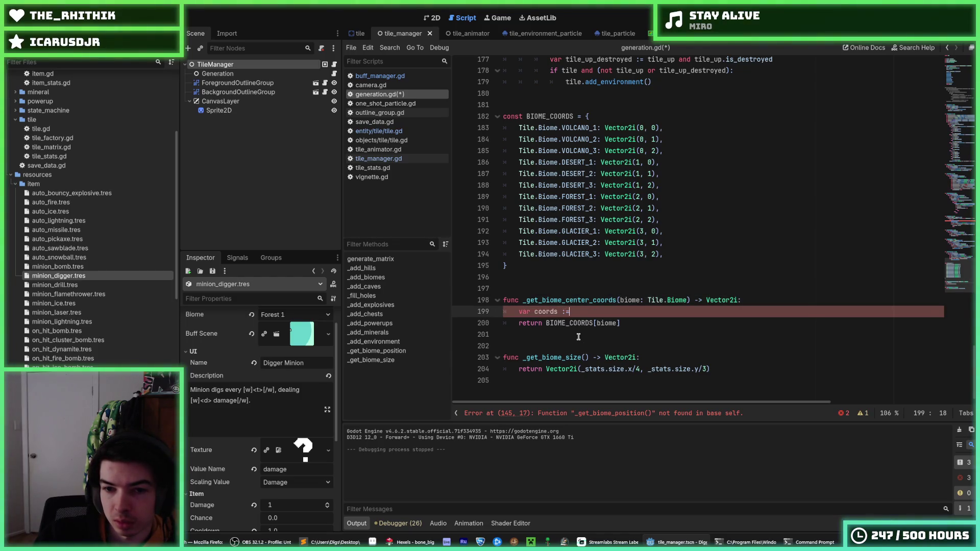
type("BIOME_COORDS")
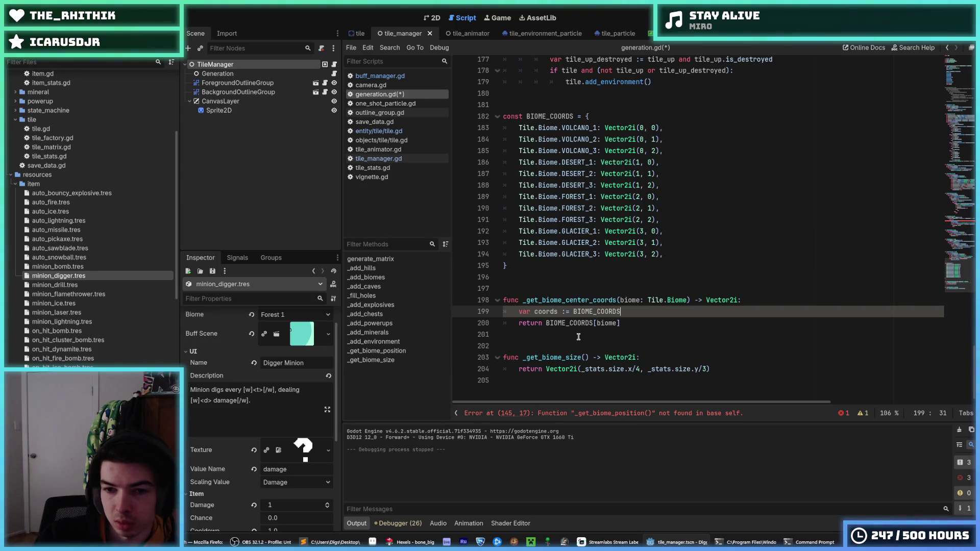
type("[biome]")
key("Down")
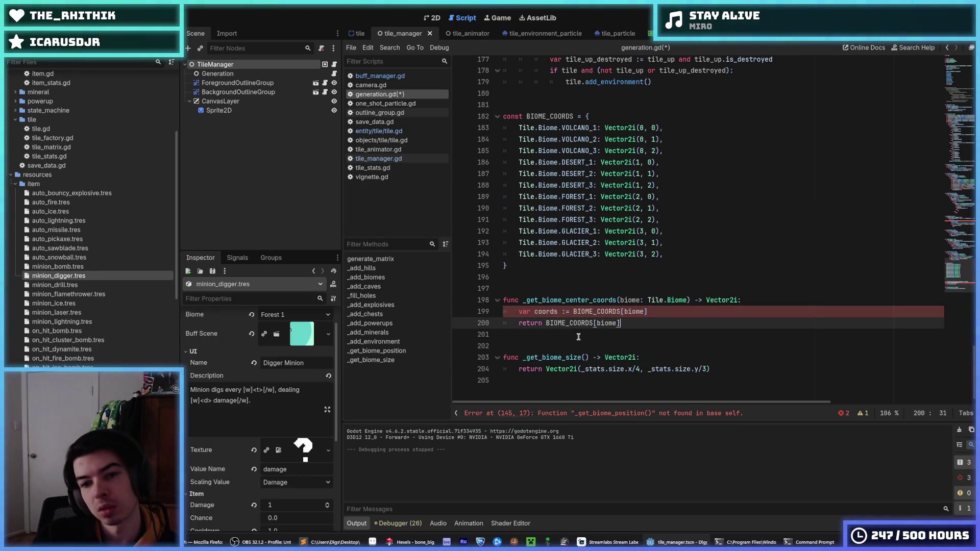
key("Up")
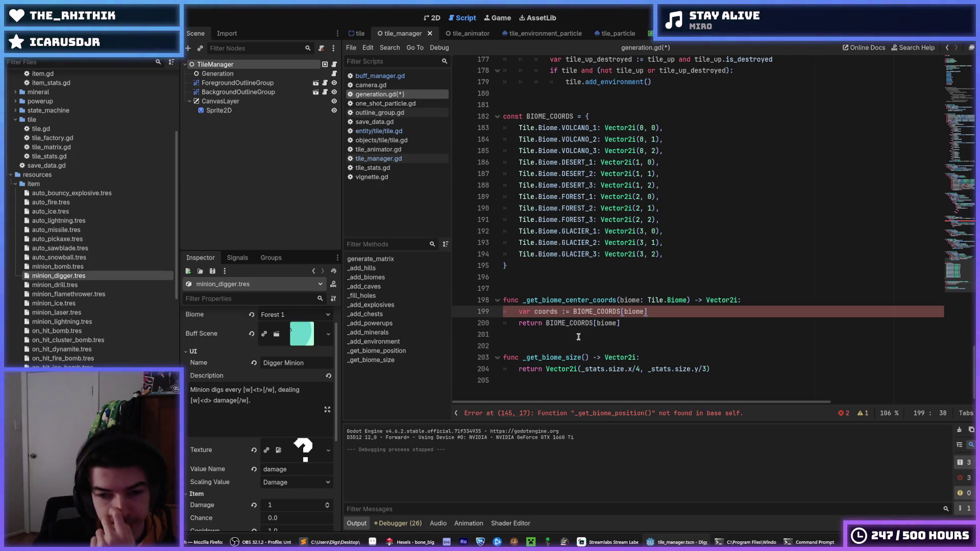
key("Return")
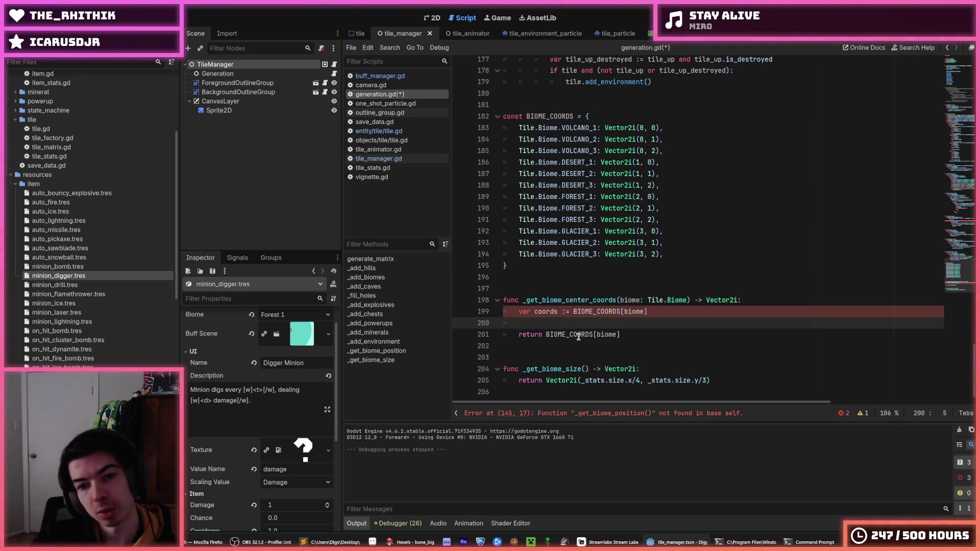
Step: Write the centre expression Vector2i(coords.x*(_stats.size.x/4), coords.y*(_stats.size.y/3))
type("var center_coor")
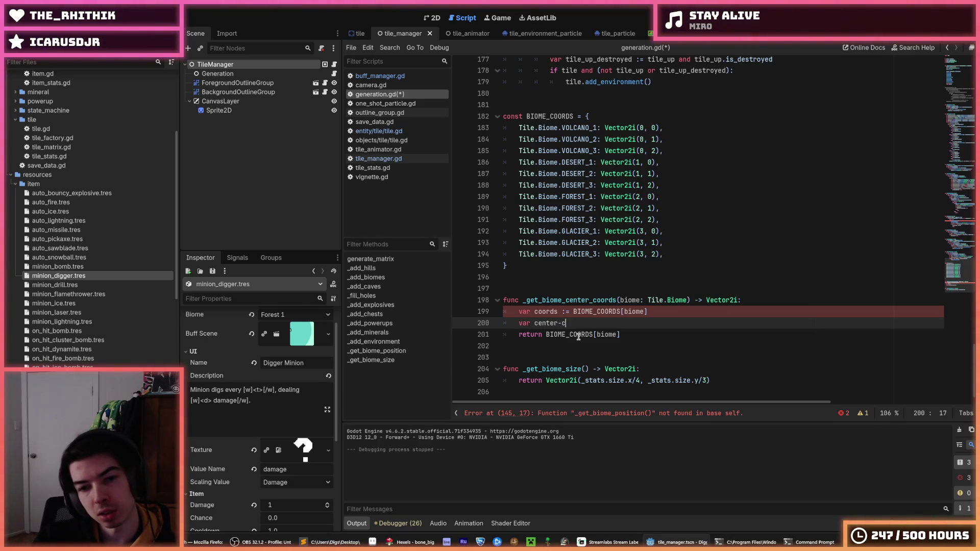
type("ds := ")
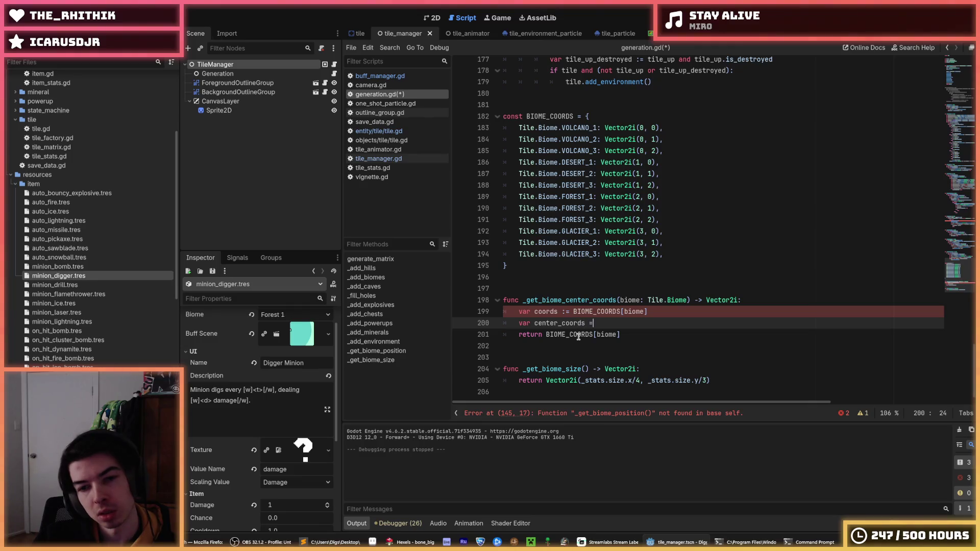
type("coords")
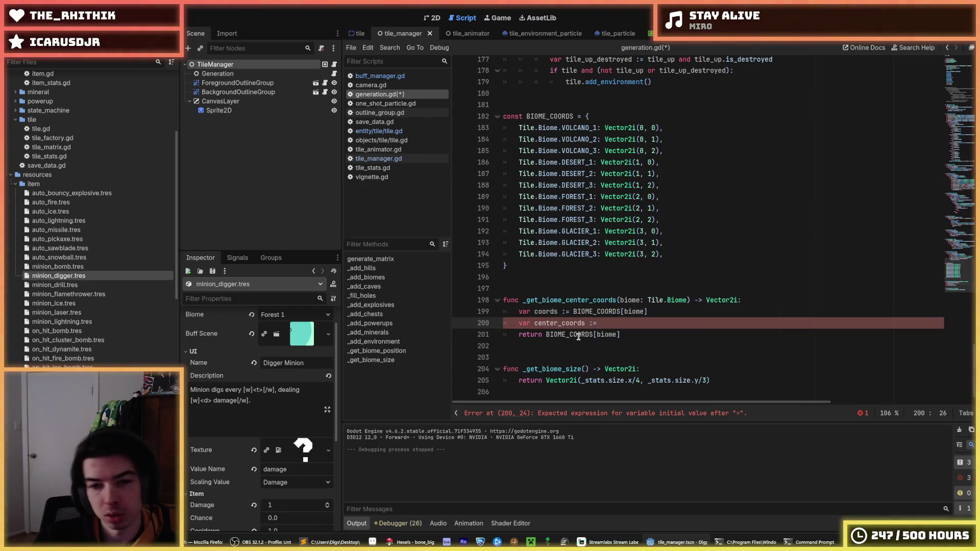
type(".x")
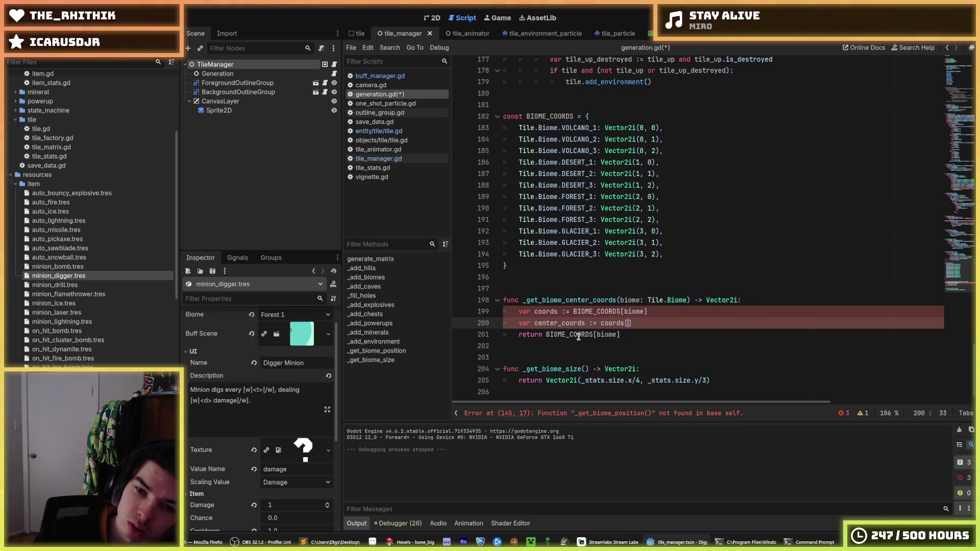
type("*size.")
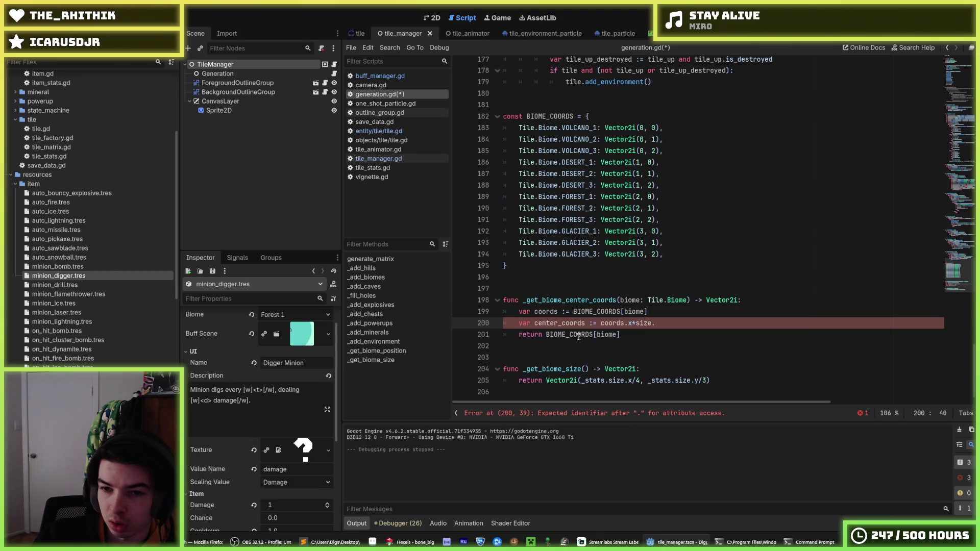
key("BackSpace")
key("BackSpace")
key("BackSpace")
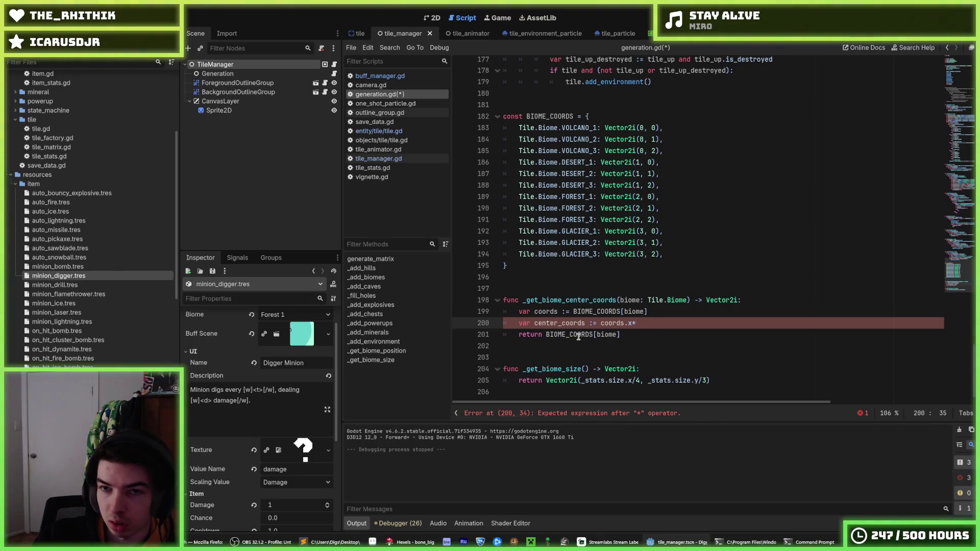
type("_stats.size.x")
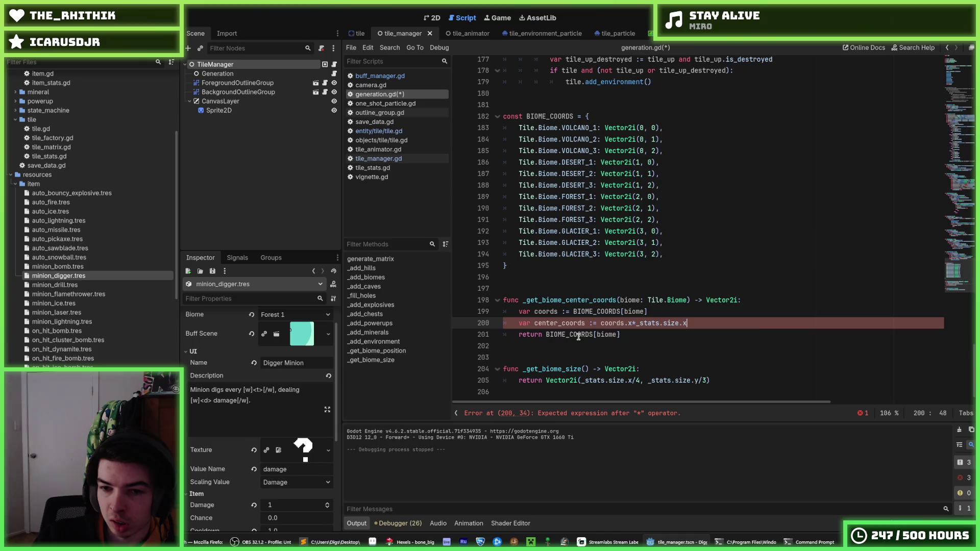
key("Escape")
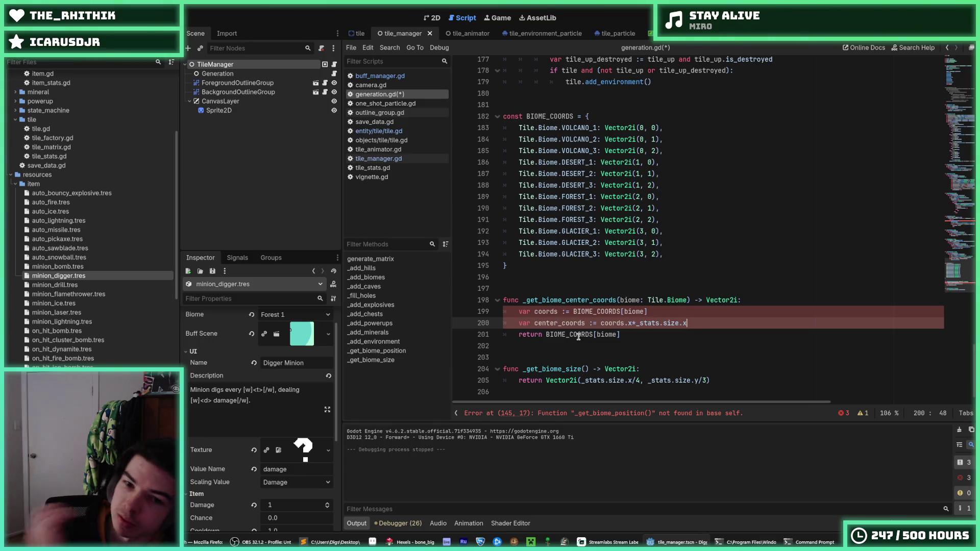
type(")")
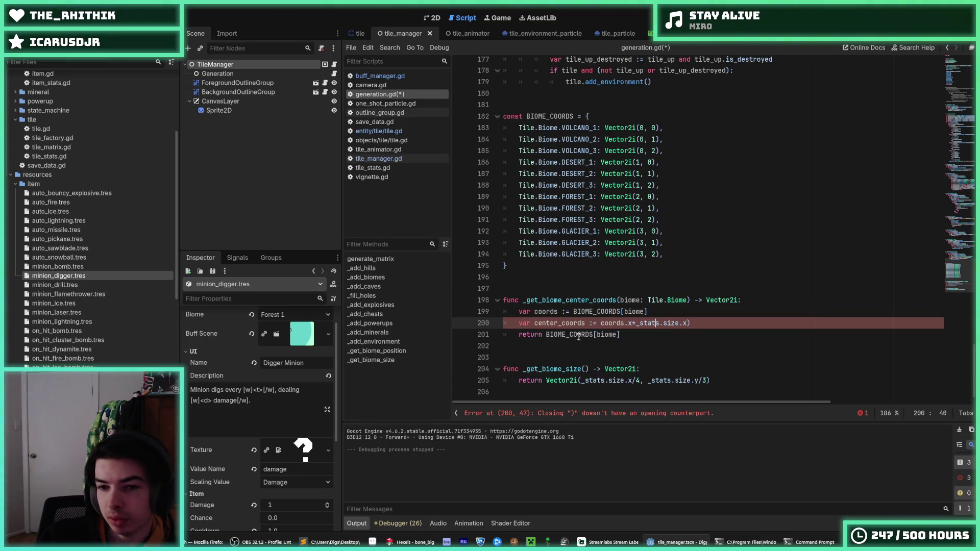
type("(")
key("End")
key("Left")
type("/4")
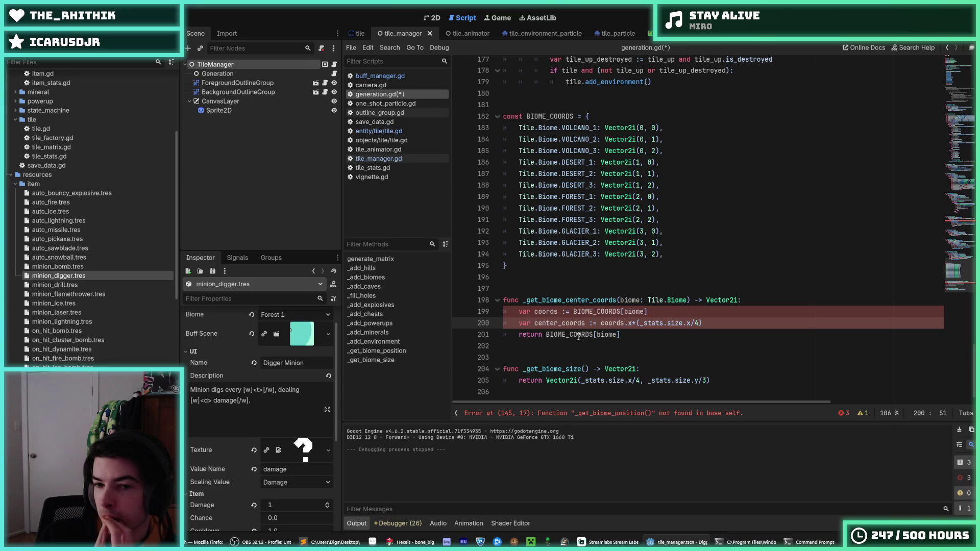
left_click(601, 324)
type("Vecto")
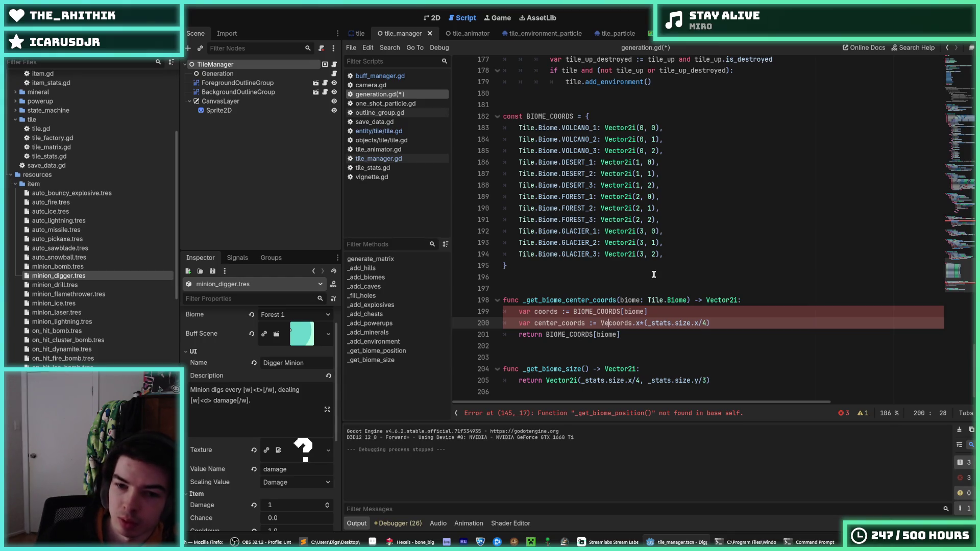
type("r2i(")
key("End")
type(",")
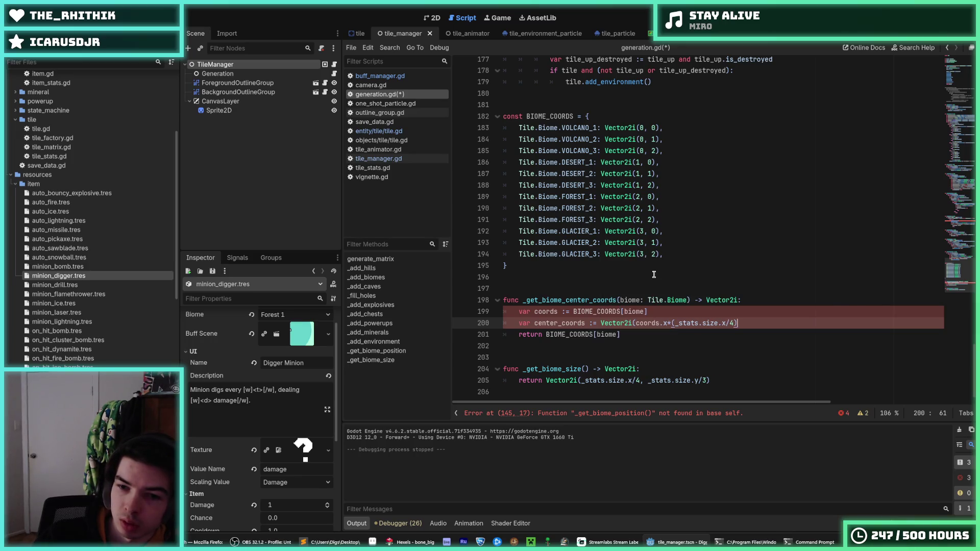
type(" coords.")
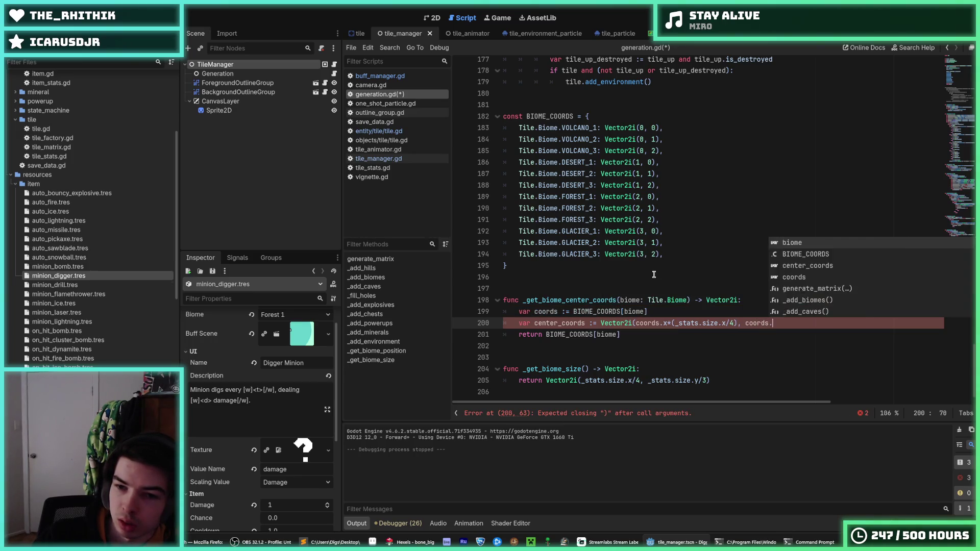
type("y*(_stats.siz")
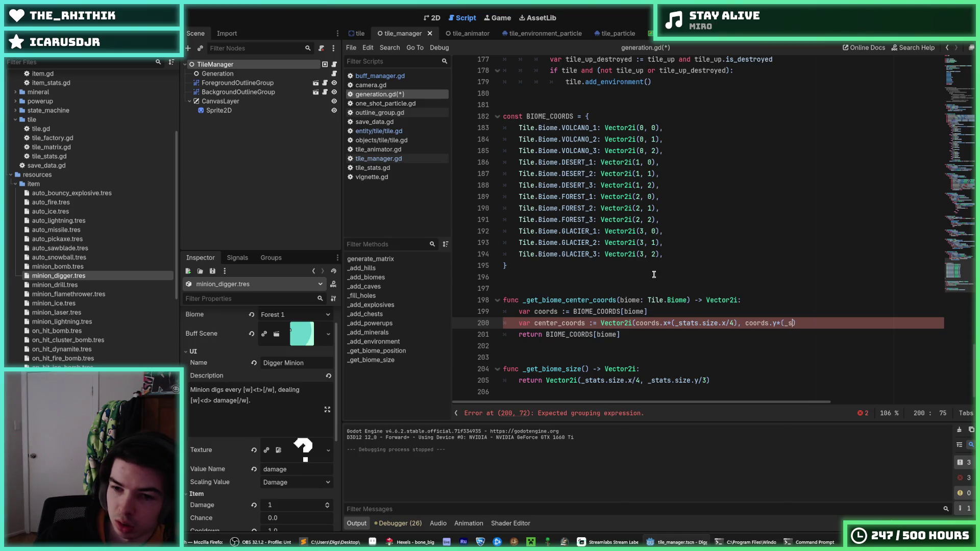
type("e.y/3))")
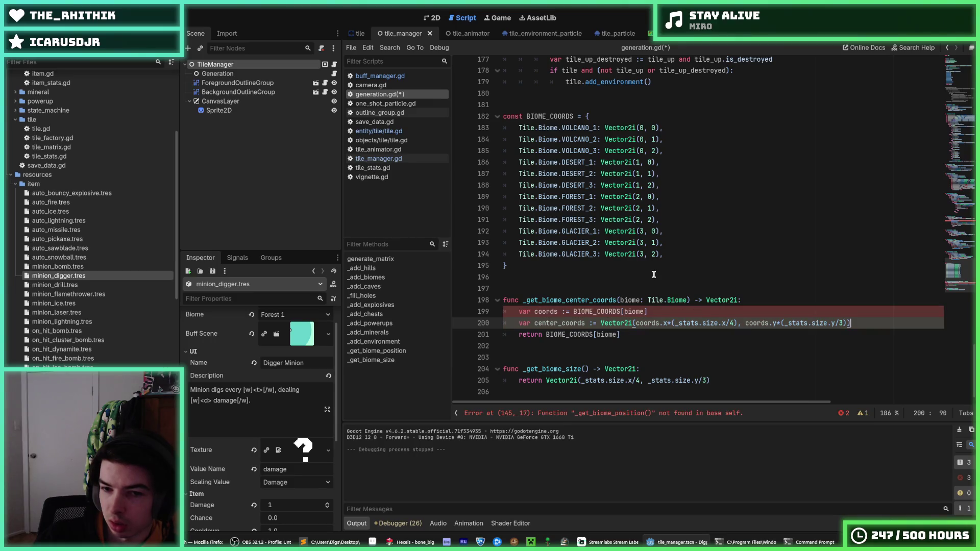
Step: Delete the old return line so the function returns that Vector2i expression directly
key("Up")
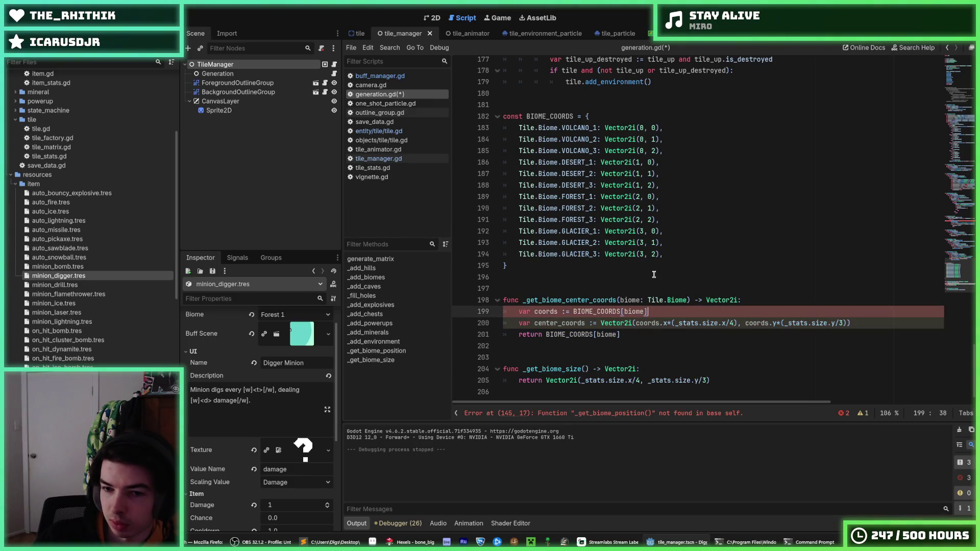
key("Down")
key("Down")
key("shift+Home")
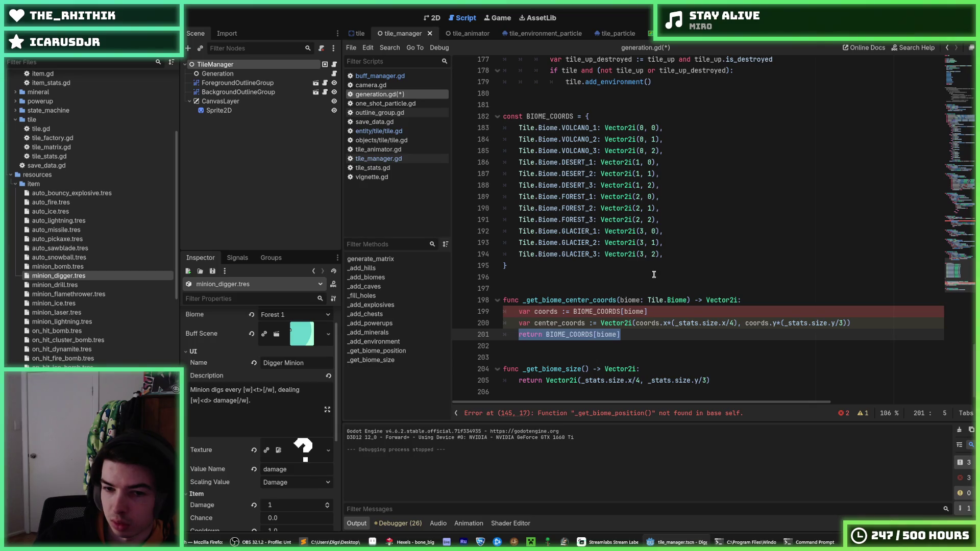
key("BackSpace")
key("BackSpace")
key("BackSpace")
left_click_drag(597, 324, 526, 323)
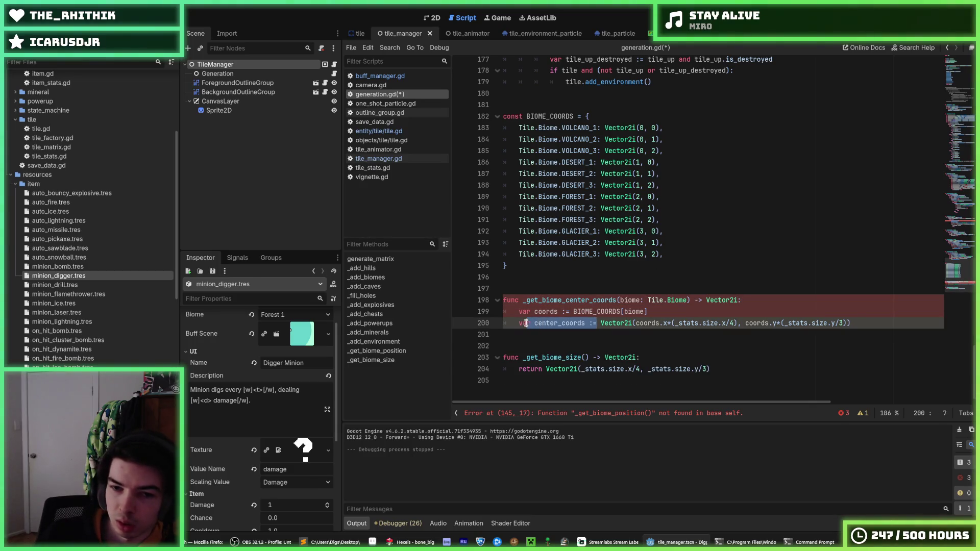
key("BackSpace")
key("BackSpace")
key("BackSpace")
type("return")
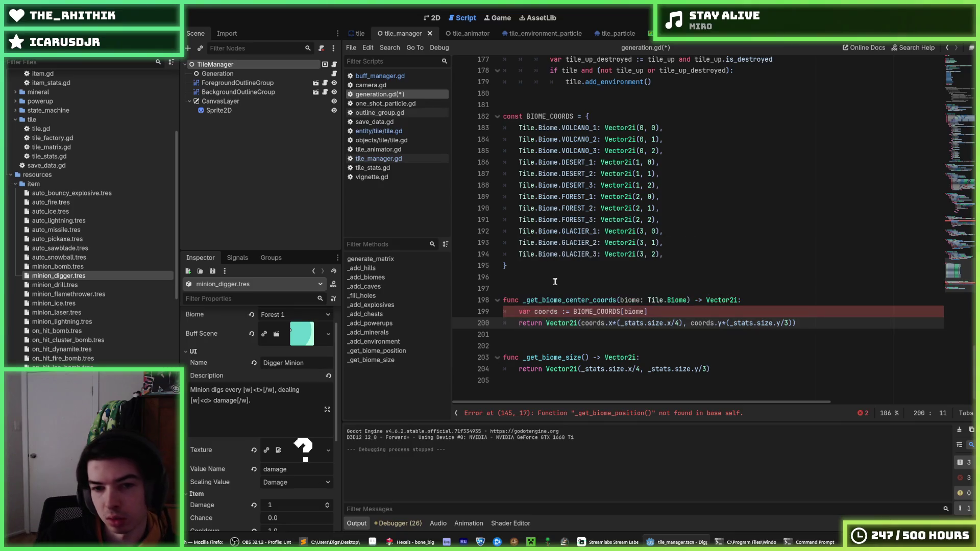
Step: Review _get_biome_center_coords and where its coords variable is used
key("Up")
key("End")
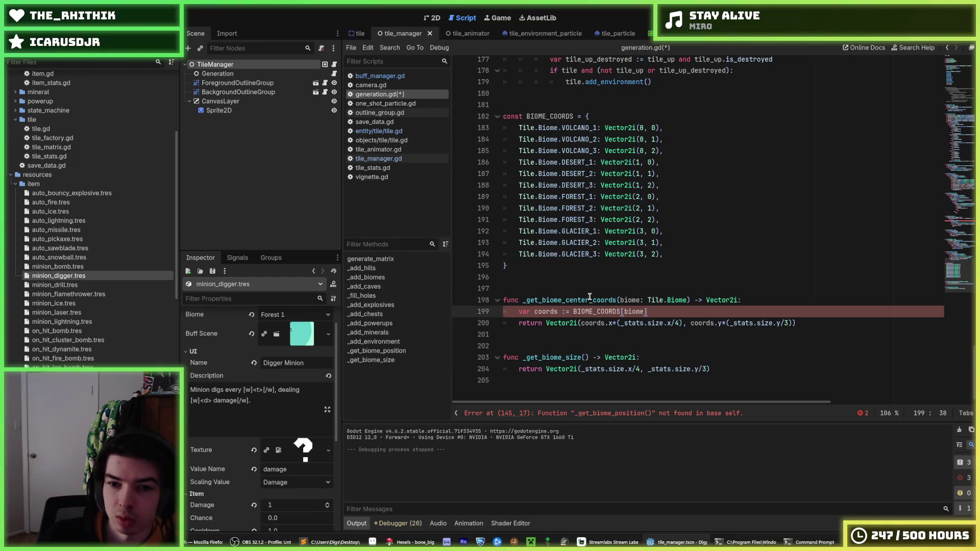
left_click(591, 266)
left_click(550, 312)
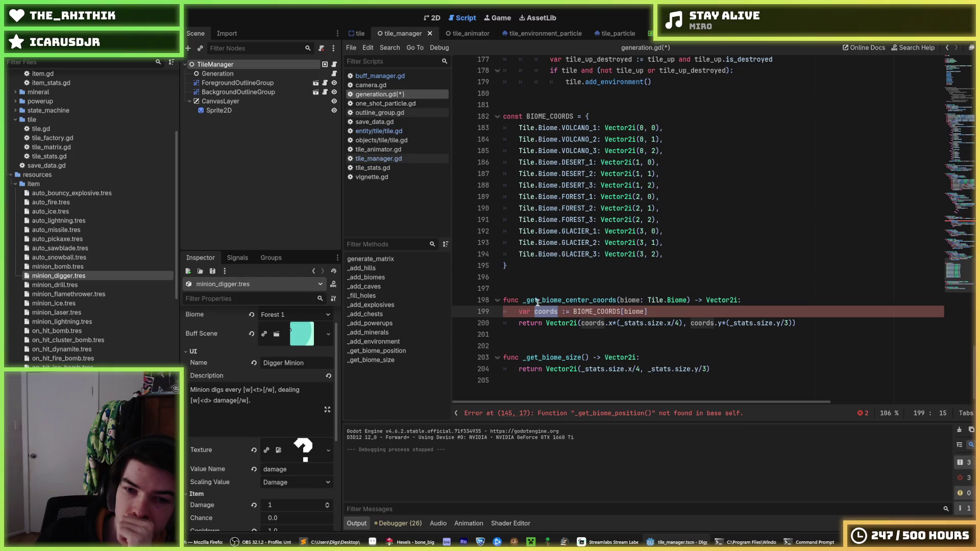
double_click(539, 300)
left_click(656, 311)
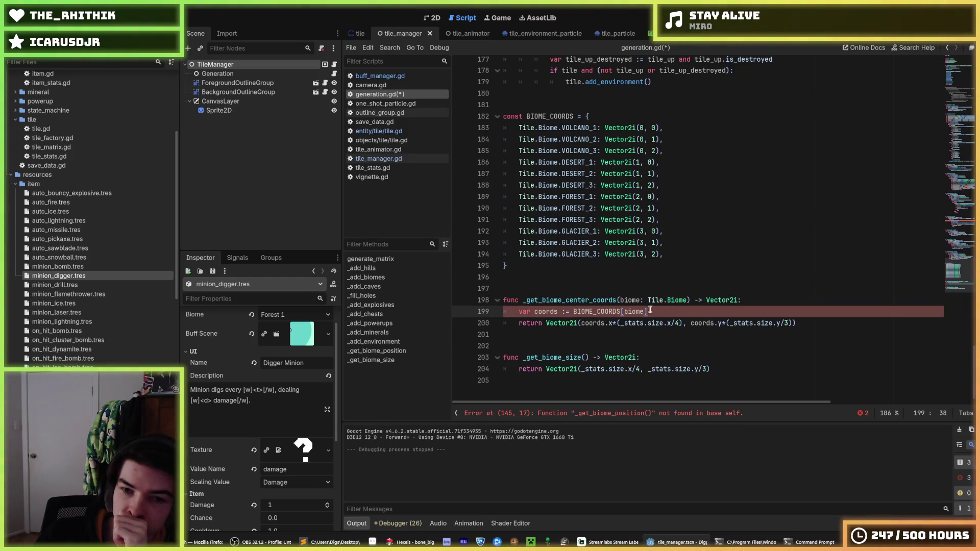
left_click(536, 312)
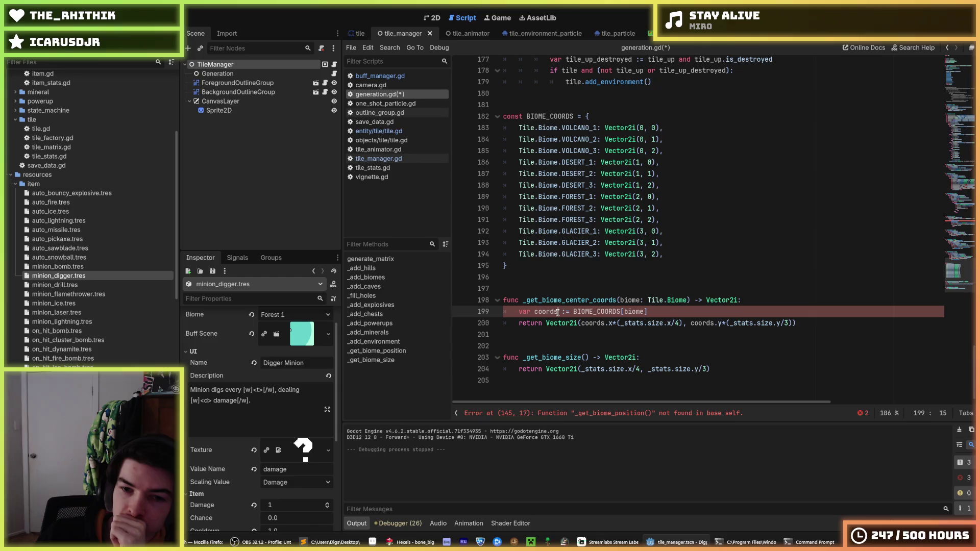
double_click(556, 312)
Step: Type BIOME_COORDS as Dictionary[Tile.Biome, Vector2i] and save generation.gd
left_click(575, 116)
type(":")
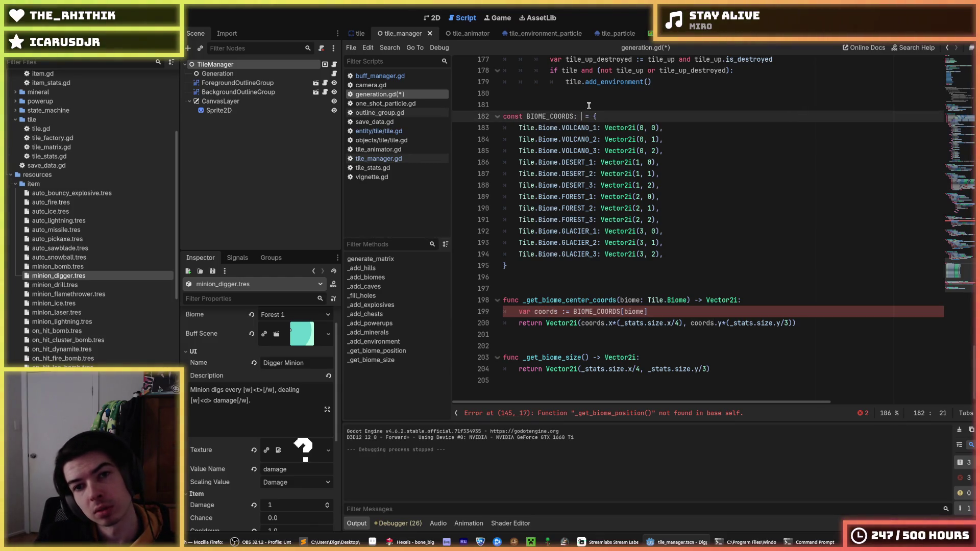
type(" Dictionary[")
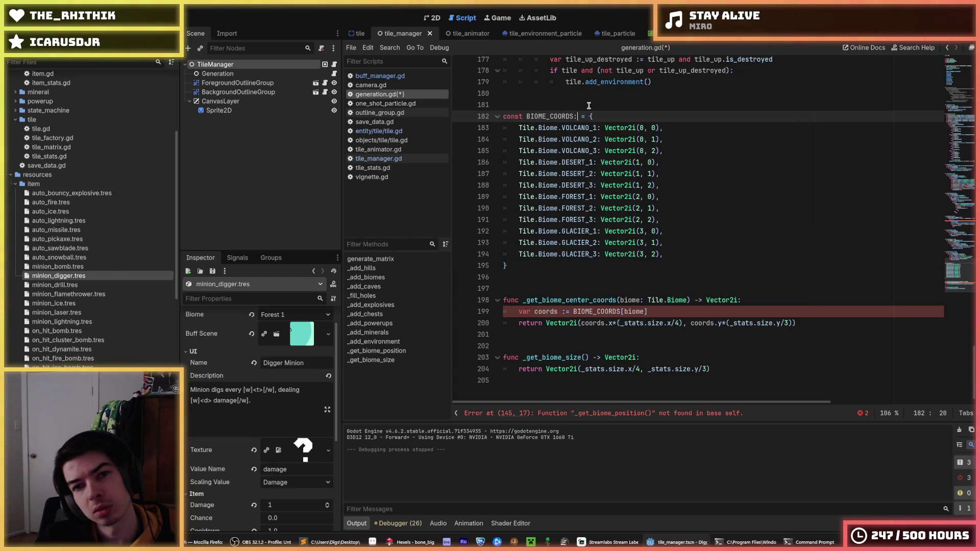
type("Tile.Biome,")
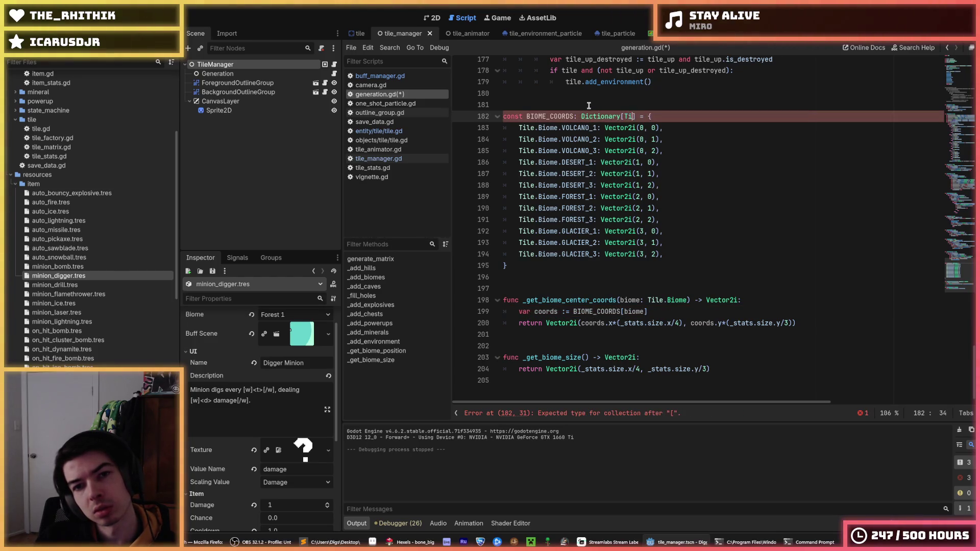
type(" Vector")
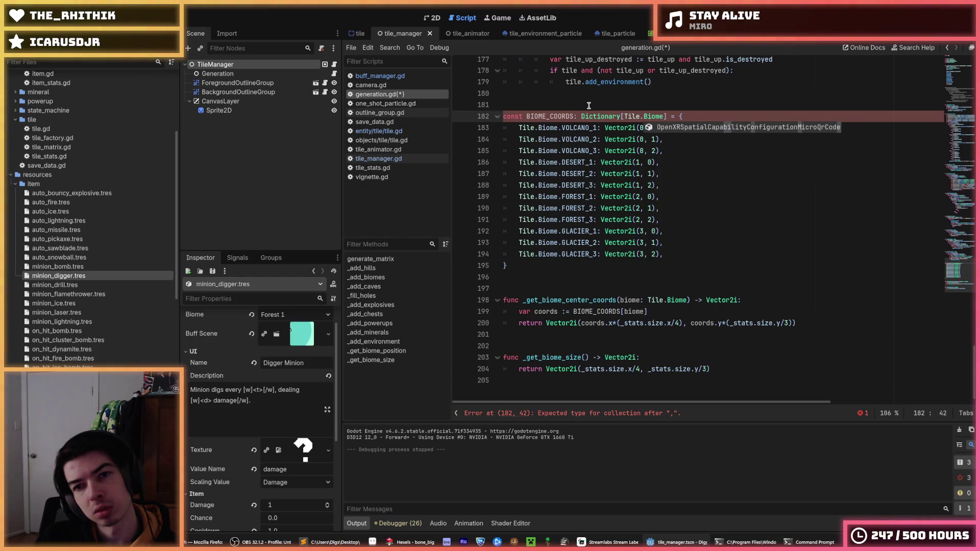
type("2i")
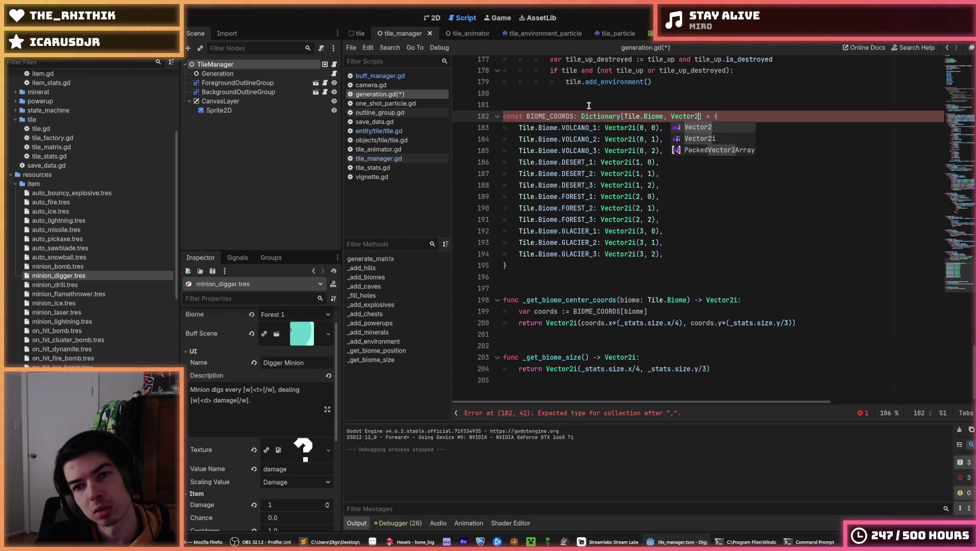
key("Return")
key("Down")
key("ctrl+s")
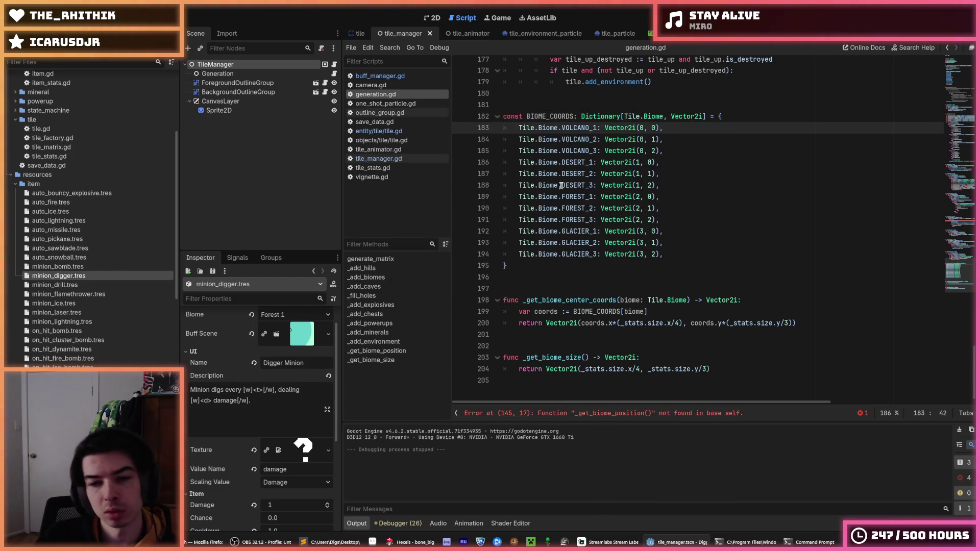
double_click(564, 301)
key("ctrl+c")
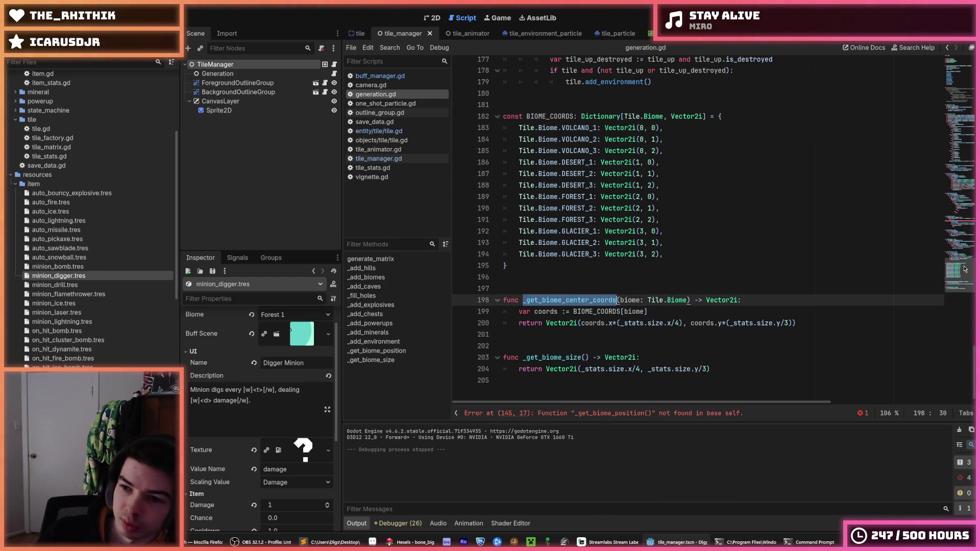
Step: Replace the _get_biome_position call with _get_biome_center_coords(Item.stats[item_id].biome)
scroll(723, 273, "up", 15)
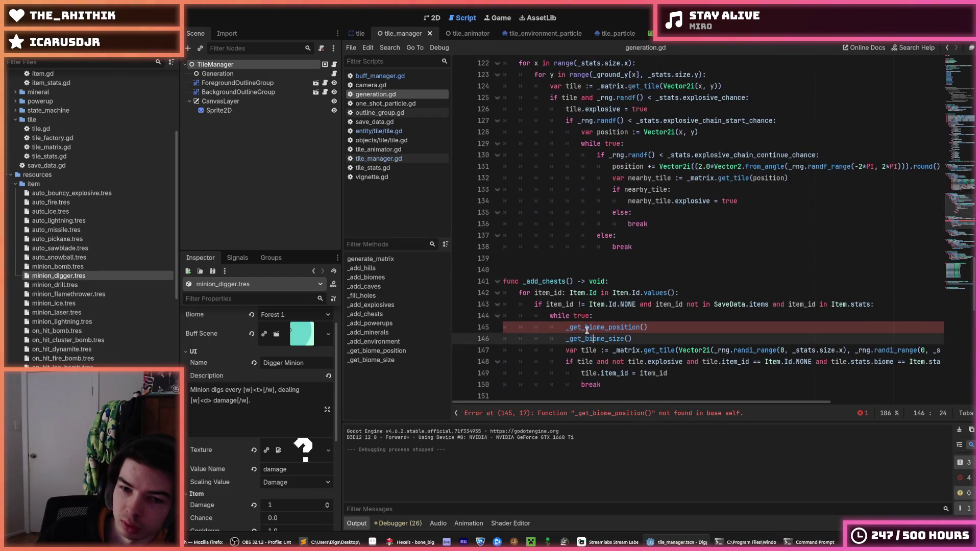
double_click(598, 328)
key("ctrl+v")
left_click(664, 335)
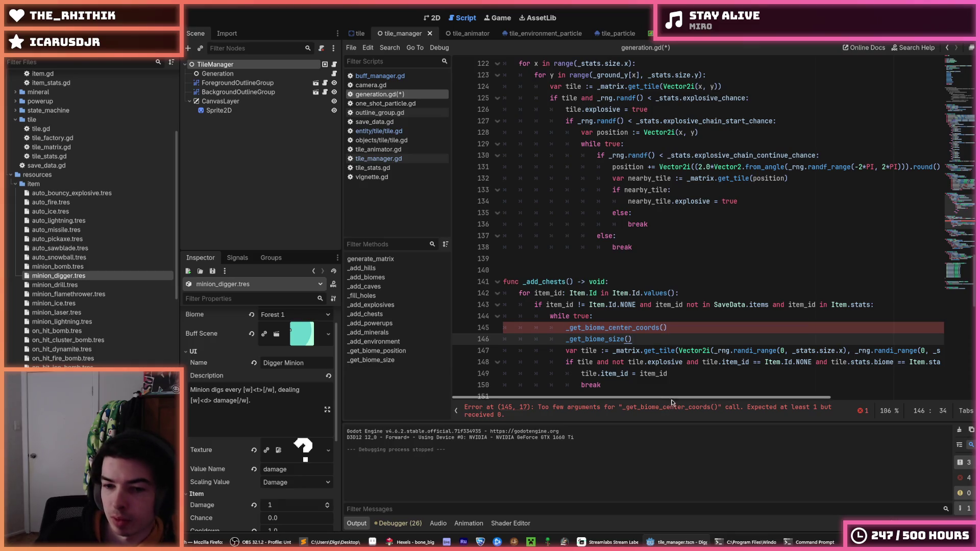
left_click_drag(679, 398, 748, 398)
left_click_drag(817, 362, 919, 362)
key("ctrl+c")
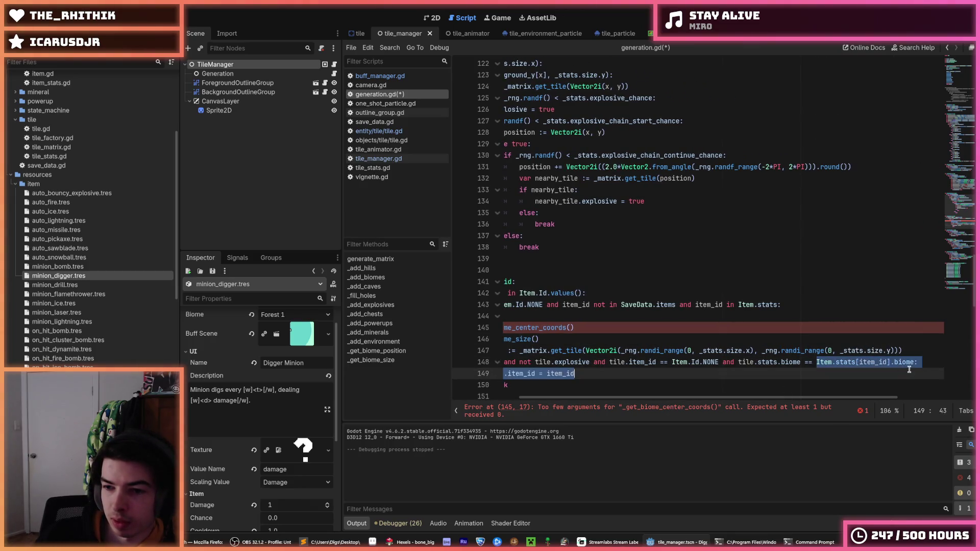
scroll(594, 356, "left", 5)
left_click(664, 328)
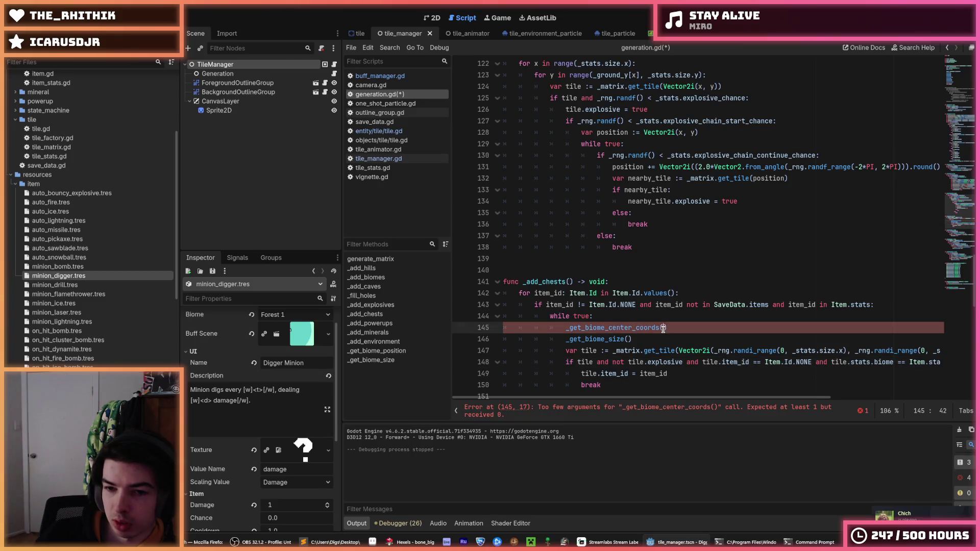
key("ctrl+v")
left_click(708, 338)
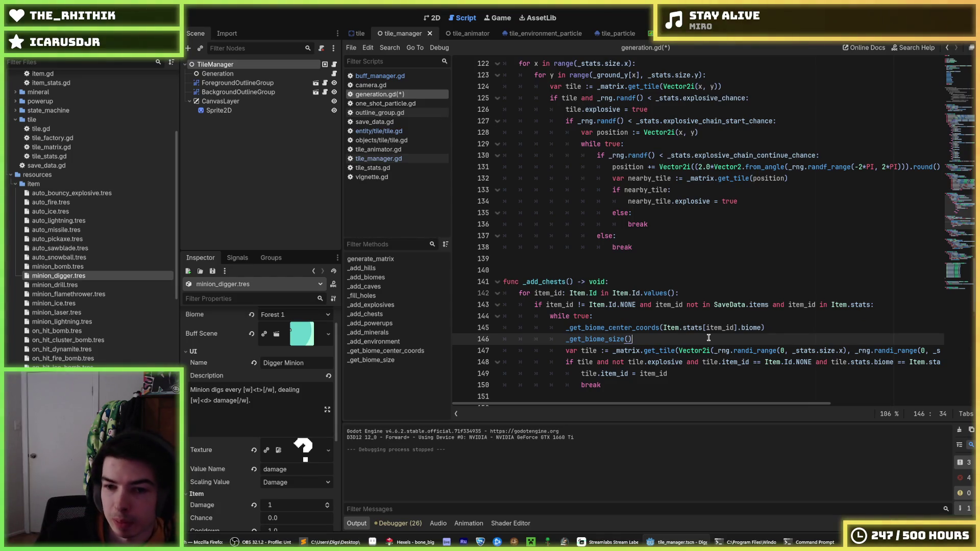
key("Up")
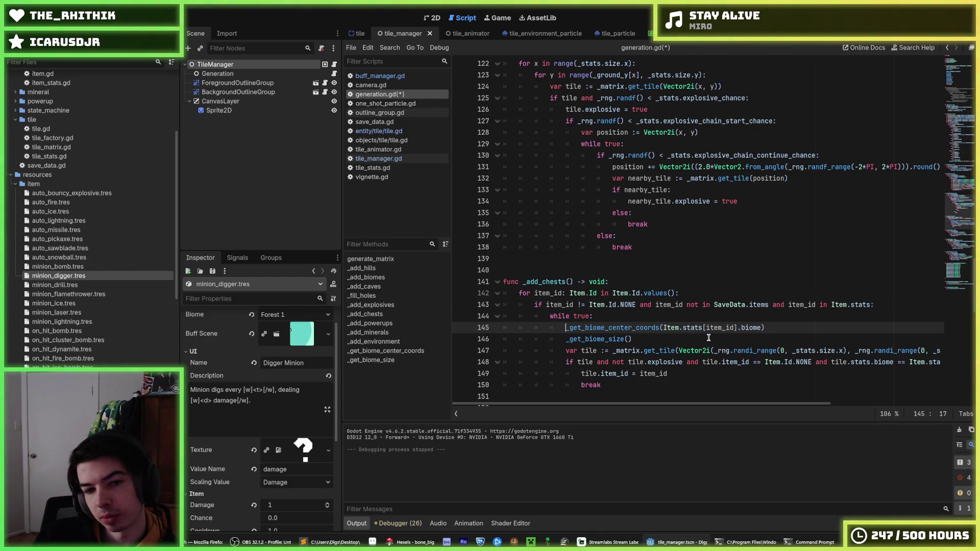
Step: Assign the calls to center_coords and size, subtracting Vector2(16, 16) from the size, and save
type("v")
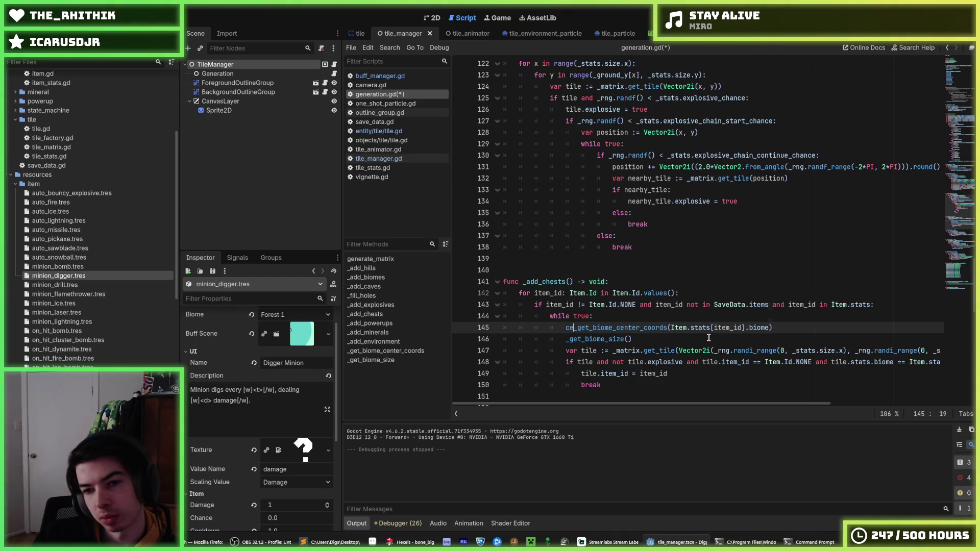
type("ar center")
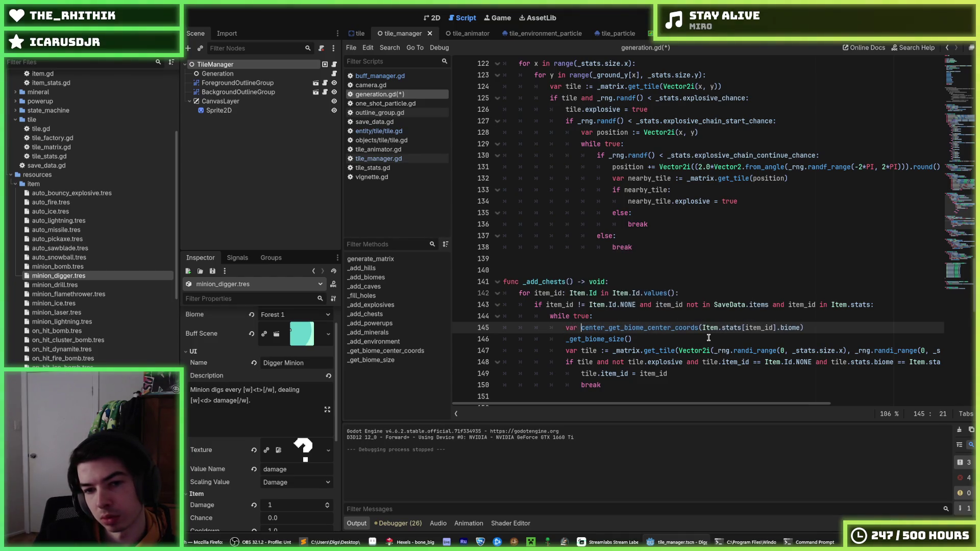
type("_coords :=")
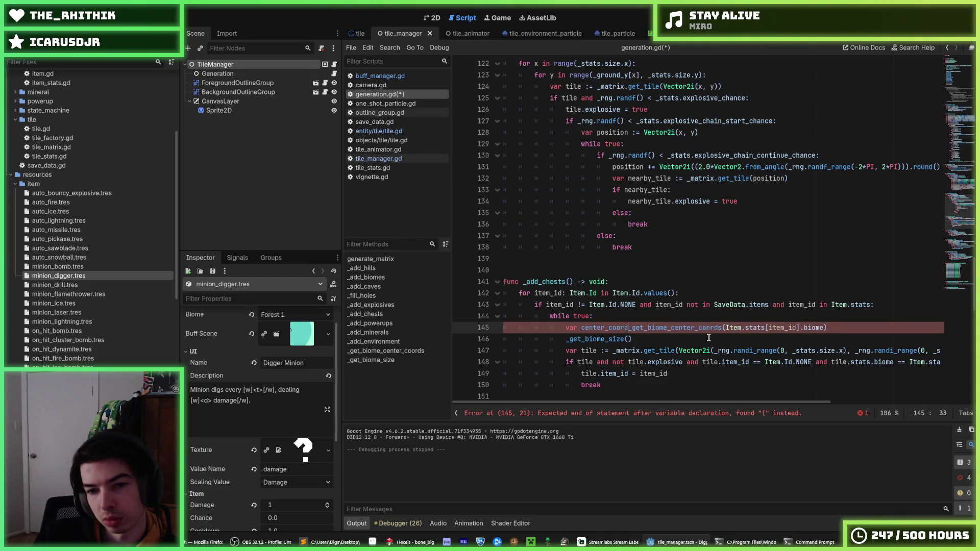
key("Escape")
key("Down")
key("Home")
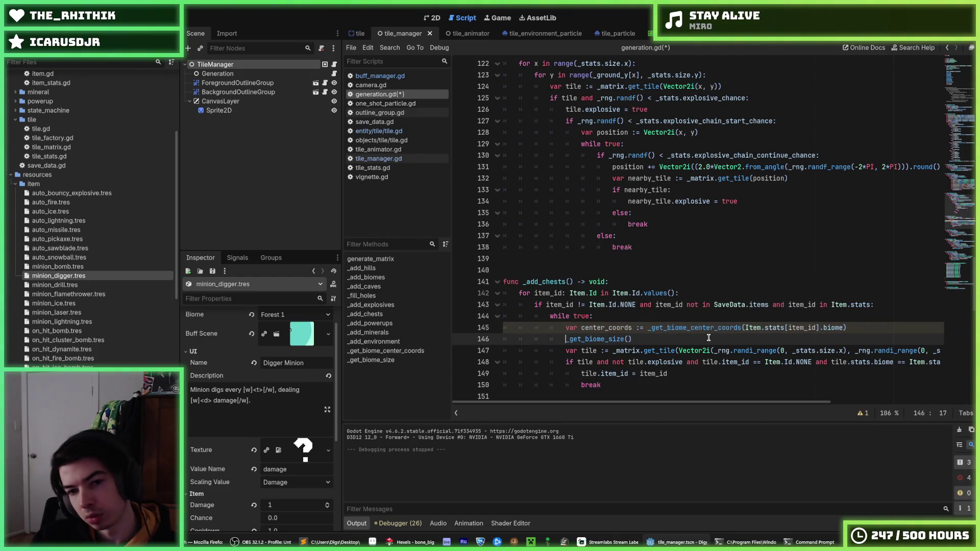
type("var ")
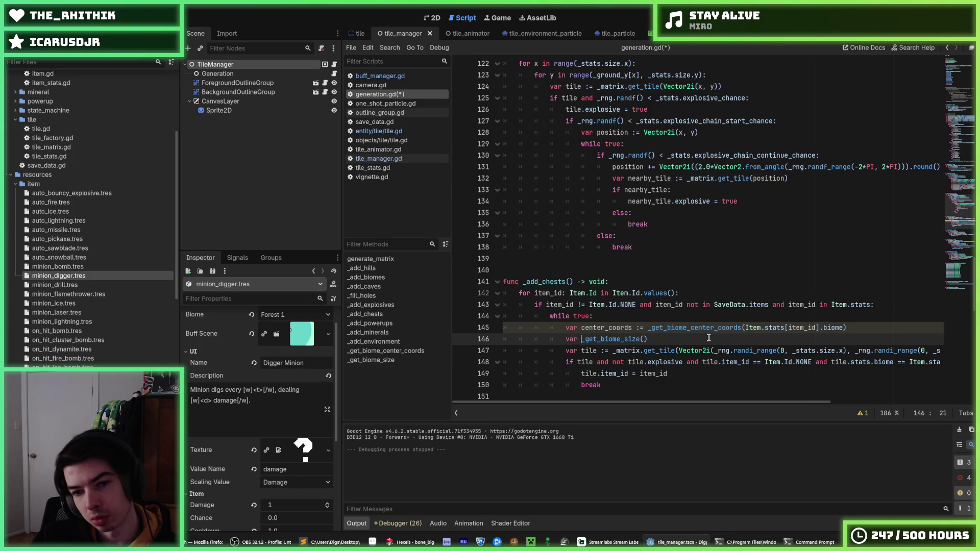
type("size :=")
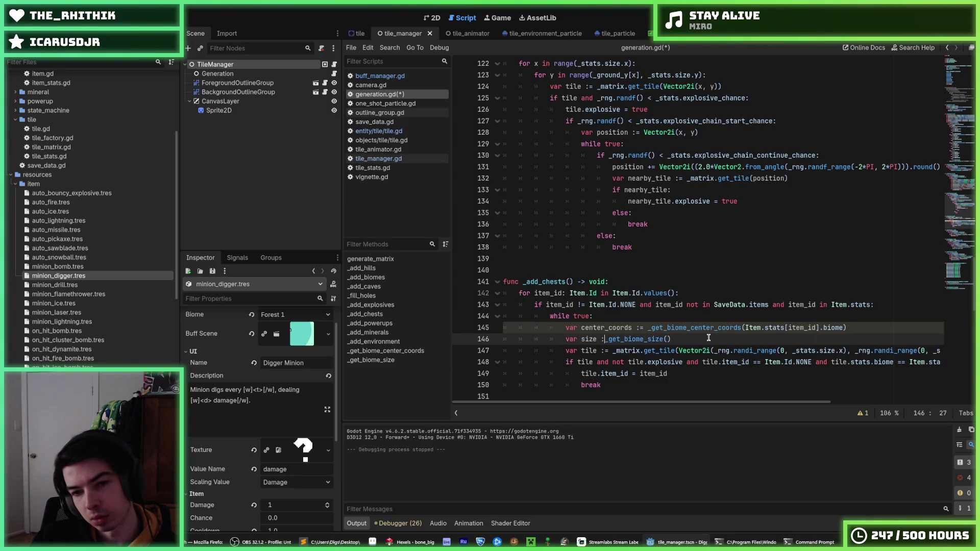
key("End")
type("- ")
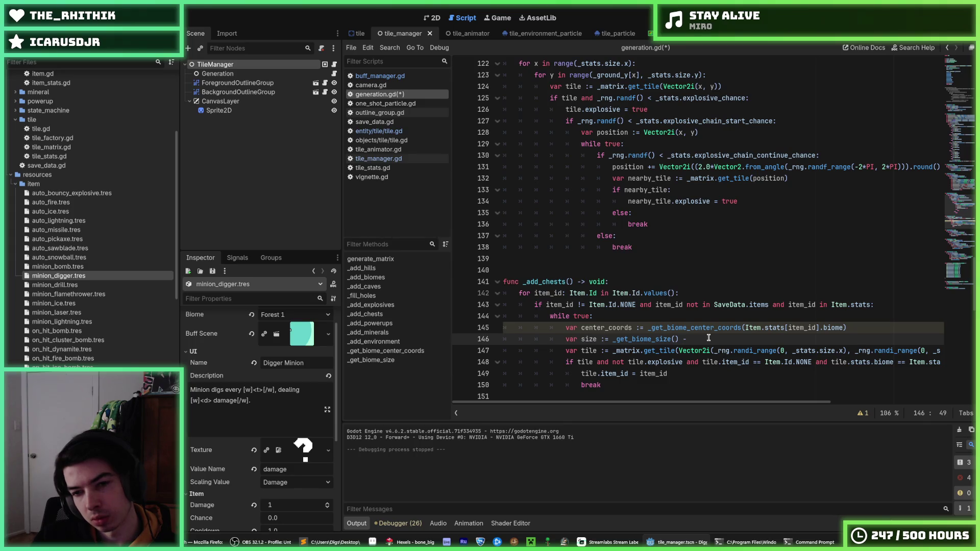
type("Ve")
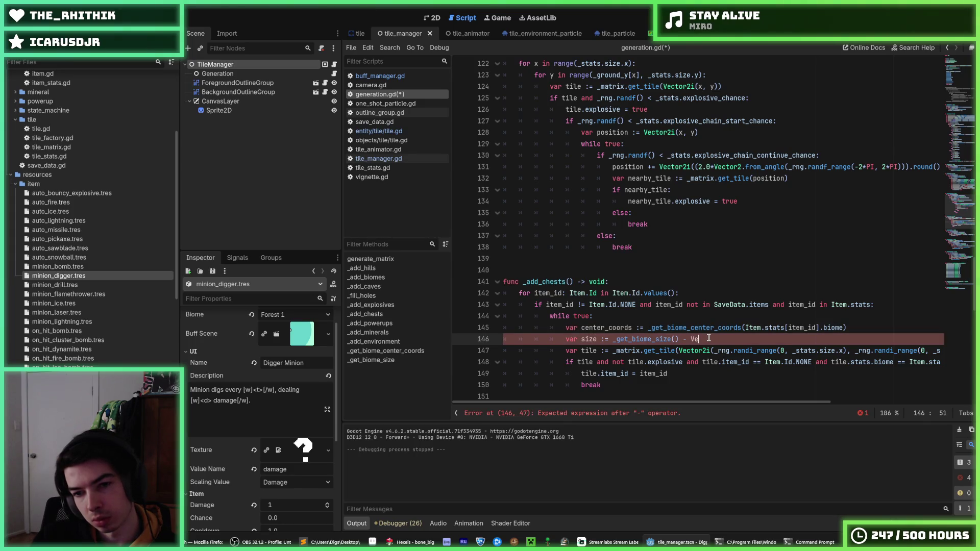
type("ctor2(16, 16")
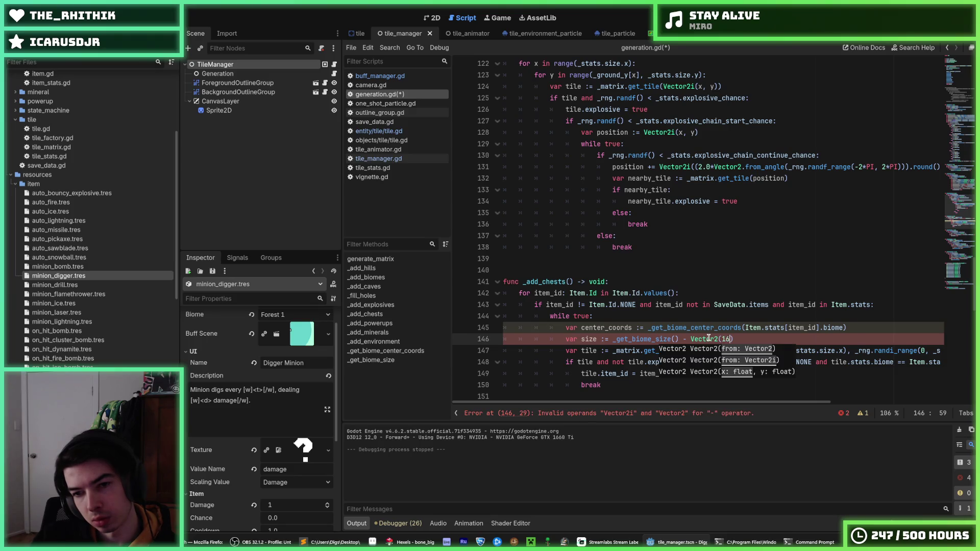
key("ctrl+s")
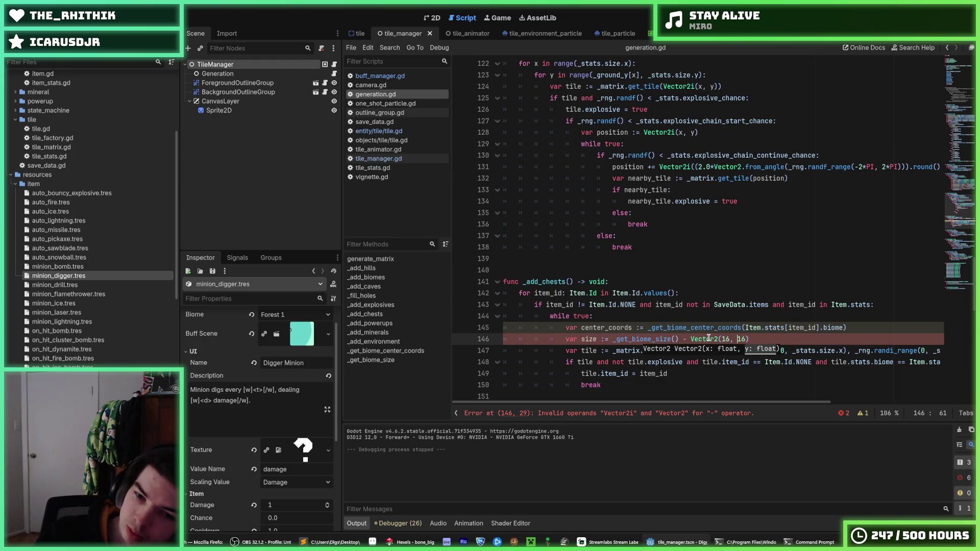
Step: Correct Vector2 to Vector2i in the size subtraction
key("Left")
key("Left")
key("Left")
type("i")
key("End")
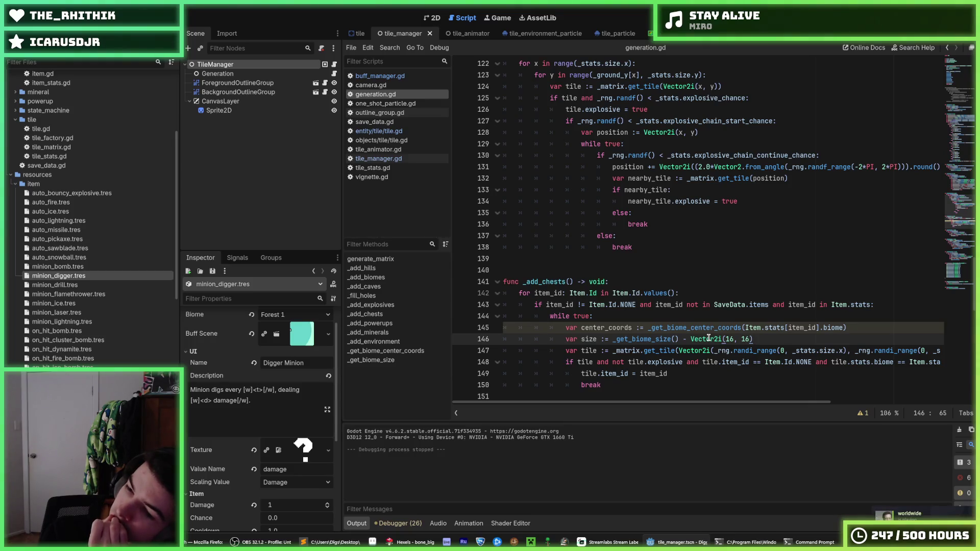
mouse_move(709, 338)
key("ctrl")
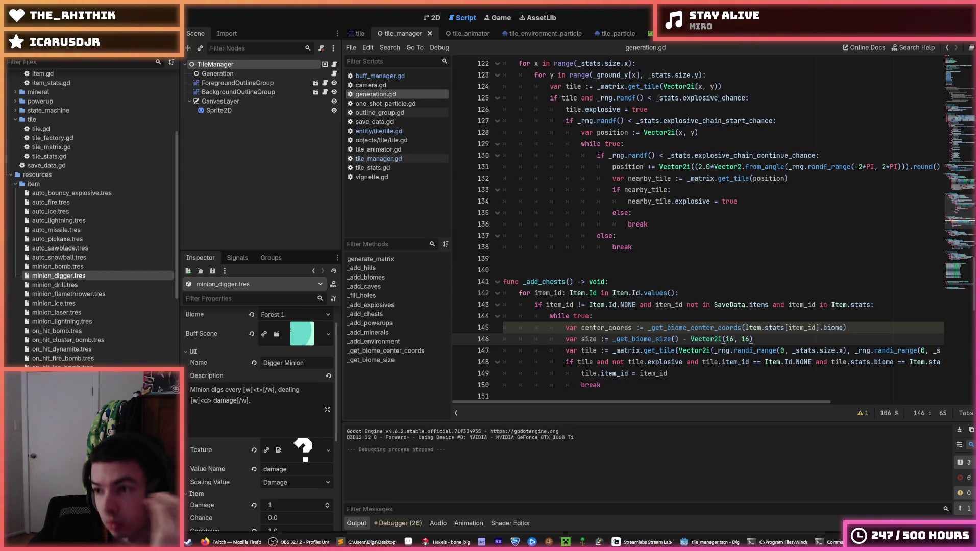
Step: Place the caret at the end of the item filter line in _add_chests
left_click(741, 289)
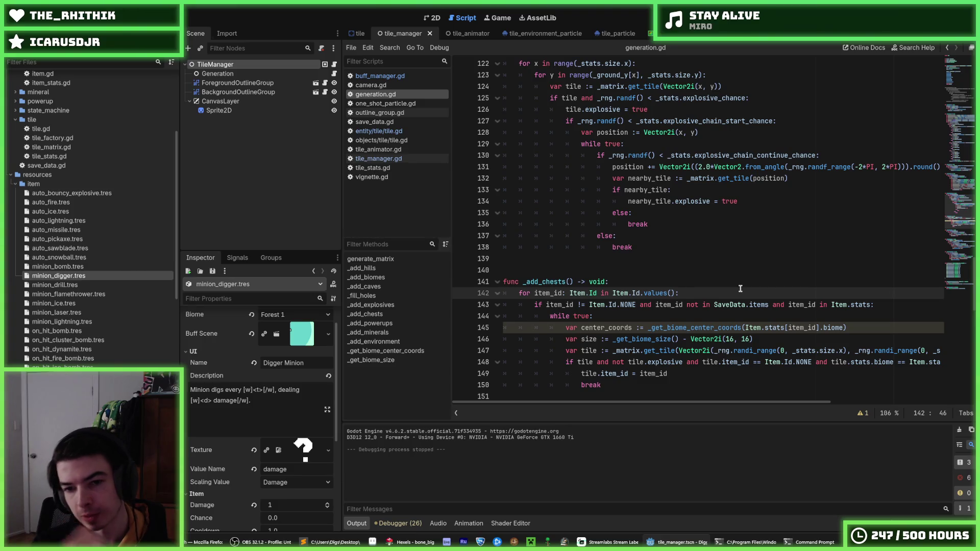
Step: Copy the for x and for y loop lines from _add_powerups into _add_chests below the size line
scroll(738, 286, "down", 4)
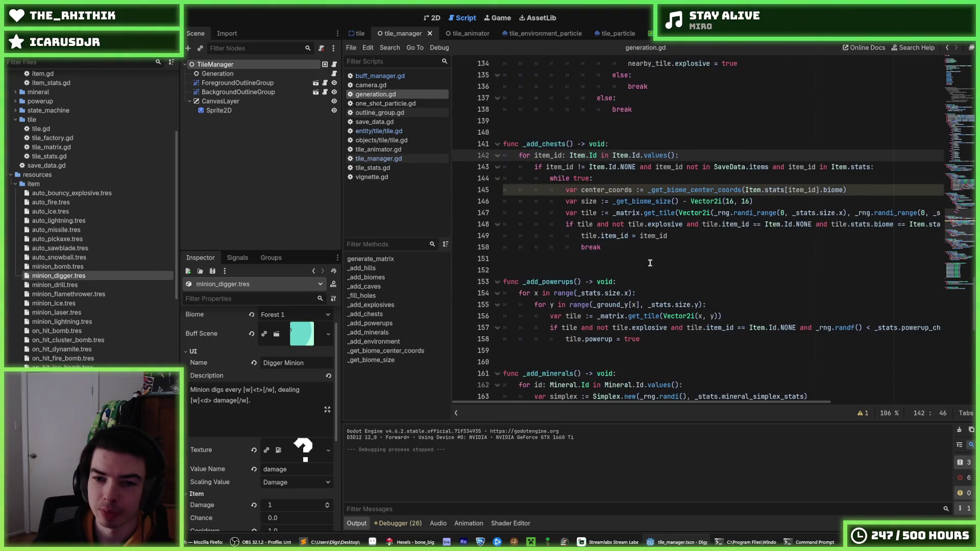
left_click_drag(715, 305, 478, 295)
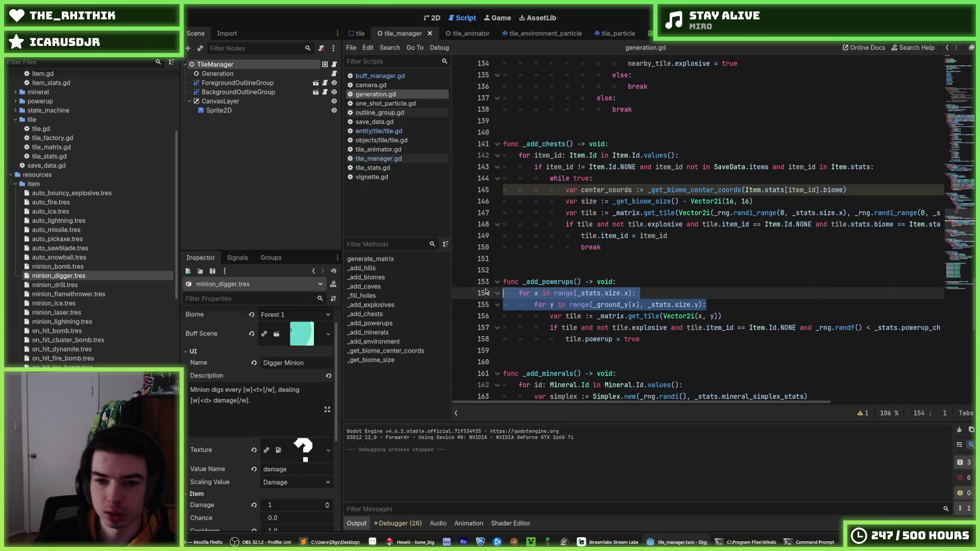
key("ctrl+c")
left_click(776, 202)
key("Return")
key("ctrl+v")
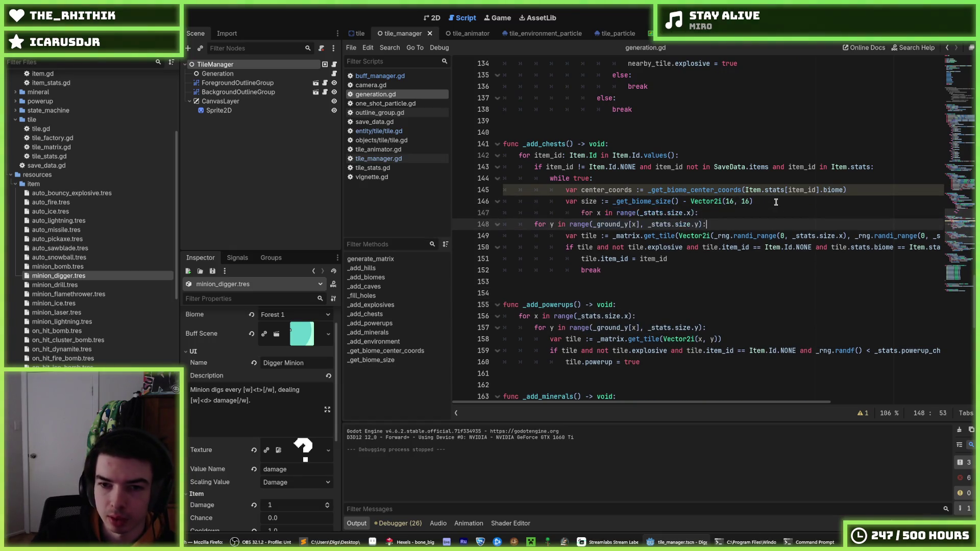
Step: Re-indent the pasted loops so the for y loop nests under for x
key("Up")
key("shift+Tab")
key("Down")
key("Home")
key("Tab")
key("Tab")
key("Tab")
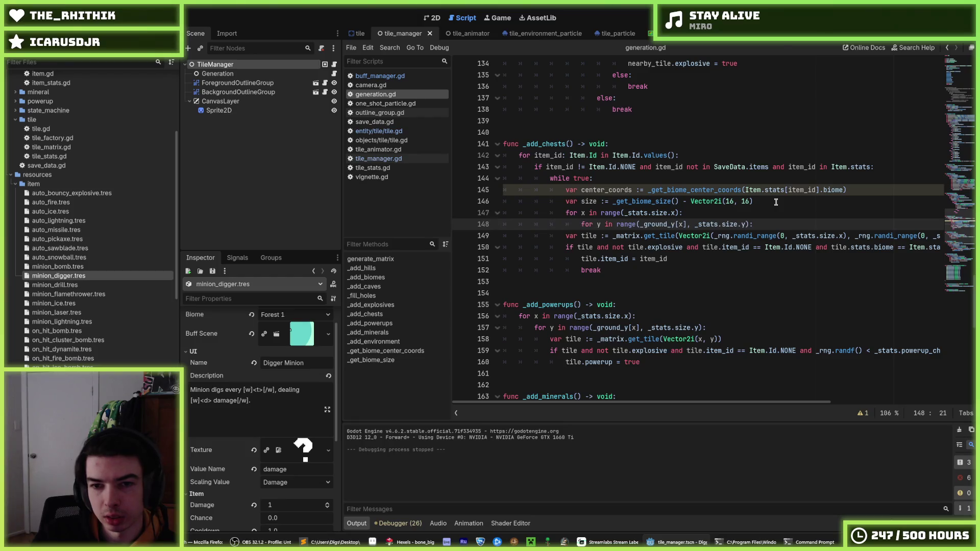
key("Up")
key("End")
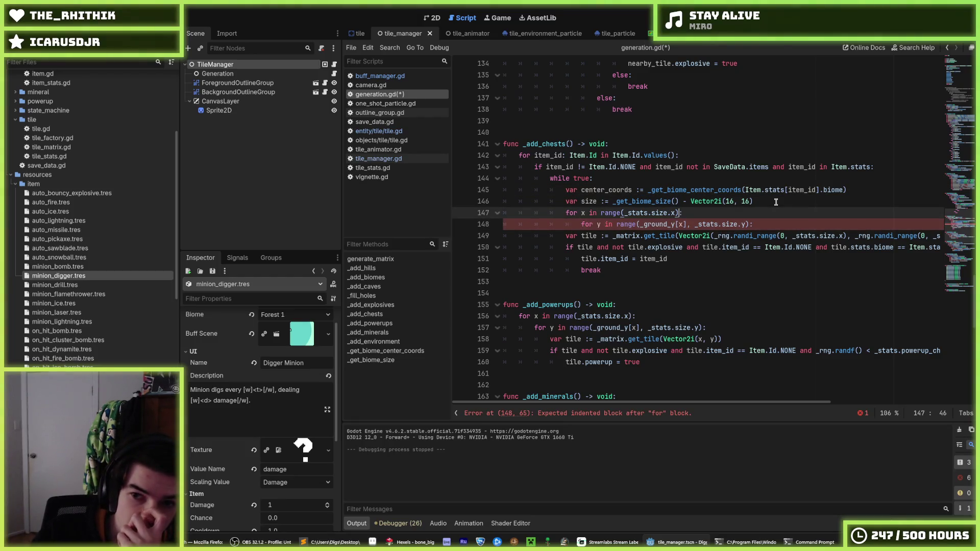
key("Left")
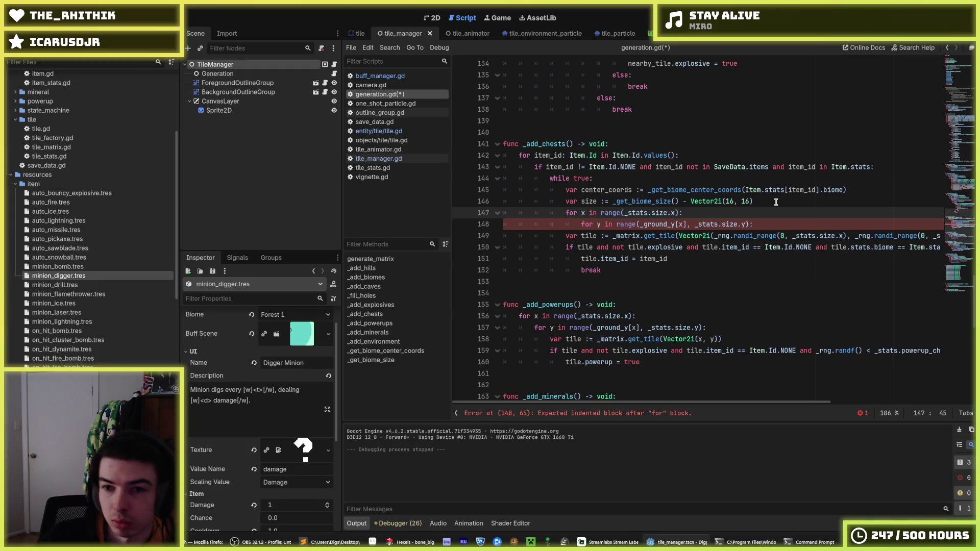
Step: Start the for x range at center_coords.x - size.x/2
type(", _stats.sixz")
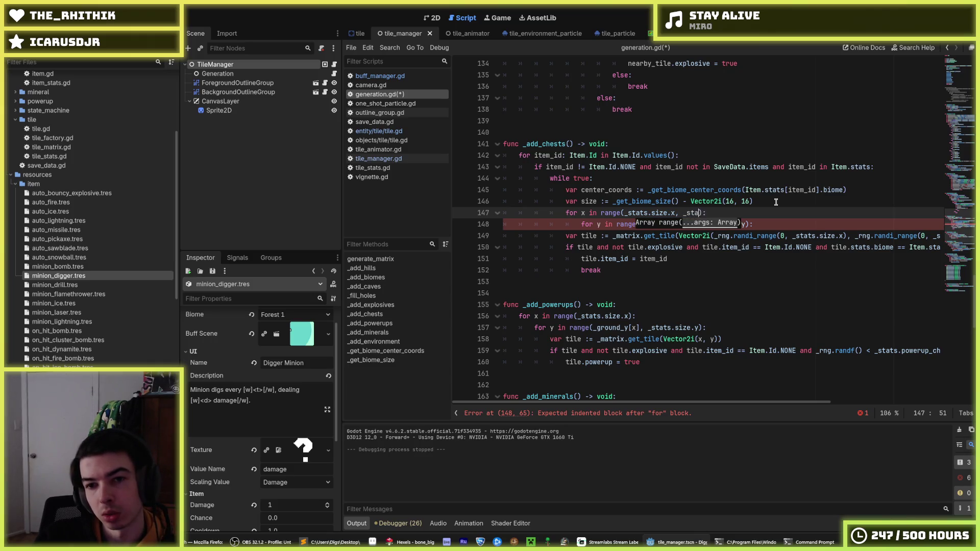
key("BackSpace")
key("BackSpace")
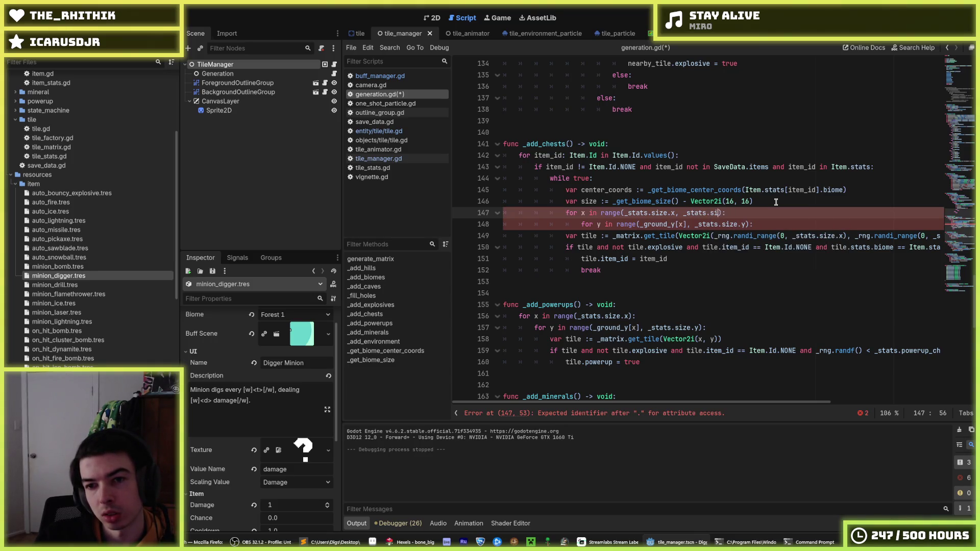
double_click(592, 190)
key("ctrl+c")
left_click_drag(675, 213, 638, 213)
key("ctrl+v")
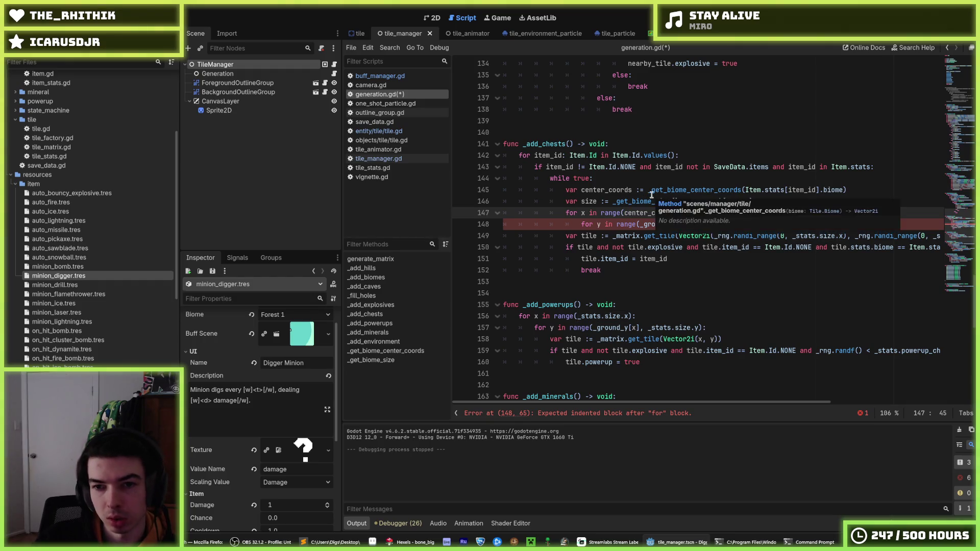
type(".x - s")
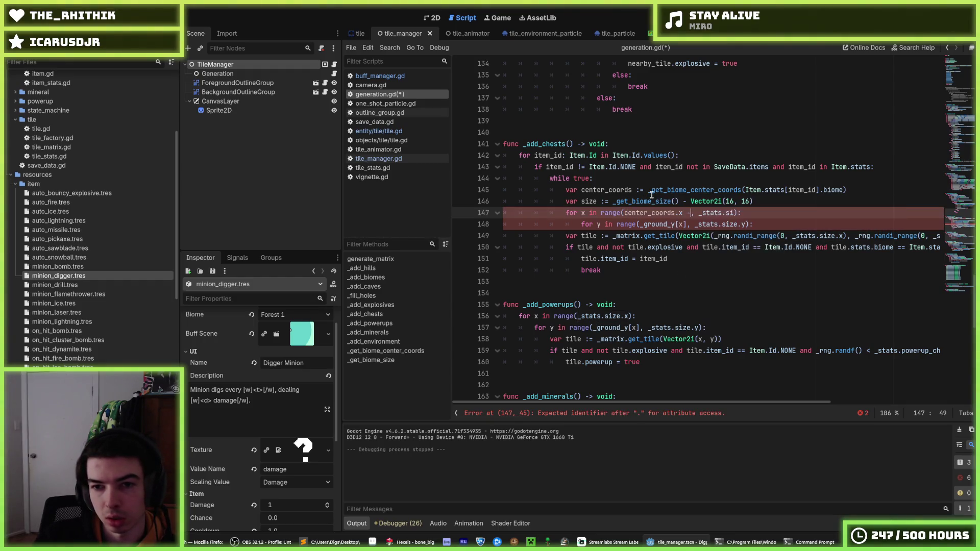
type("ize.x/2")
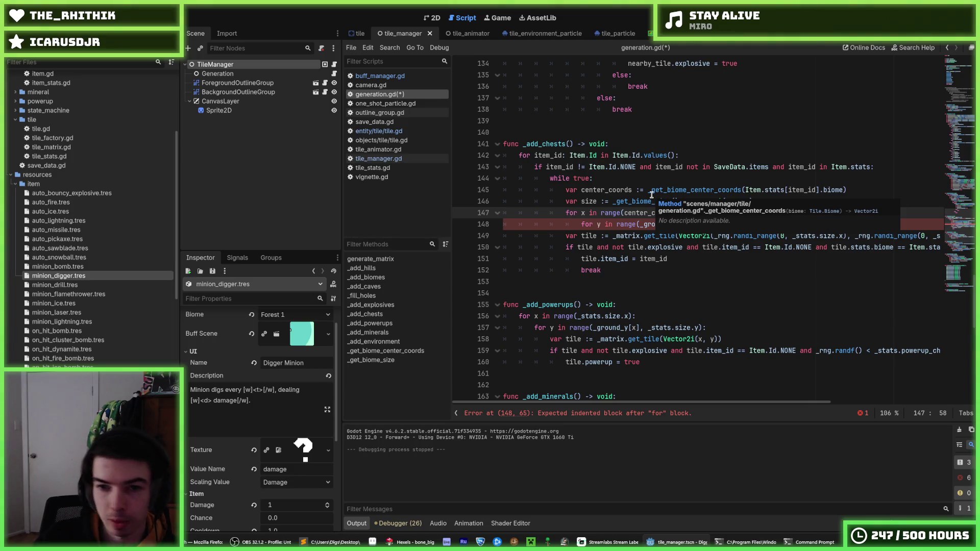
Step: End the x range at center_coords.x + size.x/2 and save
left_click_drag(728, 213, 691, 218)
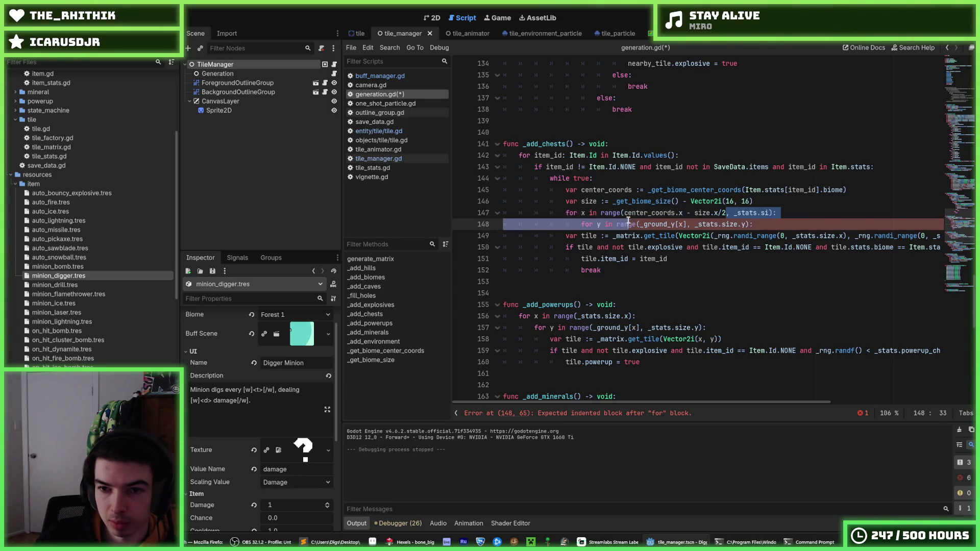
left_click_drag(769, 213, 730, 213)
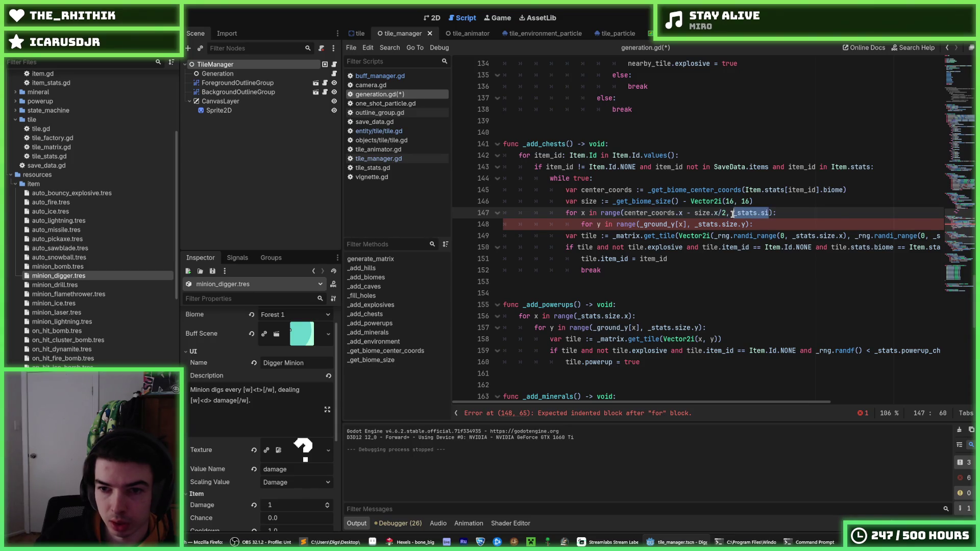
key("ctrl+v")
left_click(800, 213)
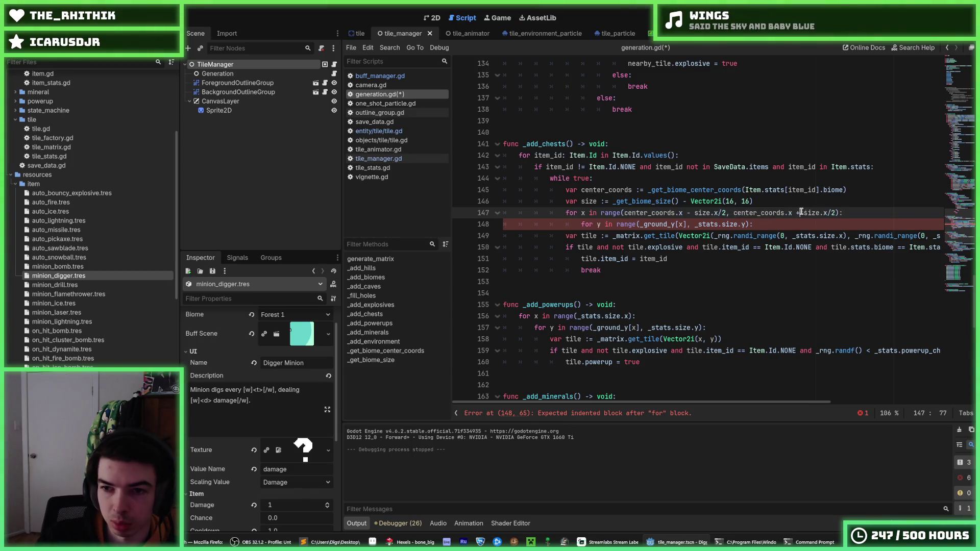
key("BackSpace")
type("+")
key("ctrl+s")
Step: Copy the for x header onto line 148 and change its variable and axes to y
left_click(864, 212)
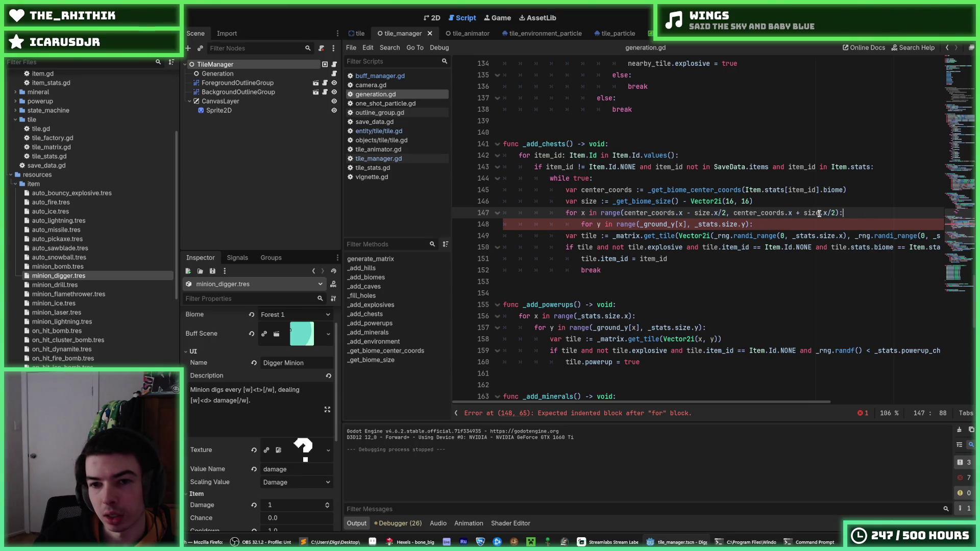
left_click_drag(863, 213, 566, 213)
key("ctrl+c")
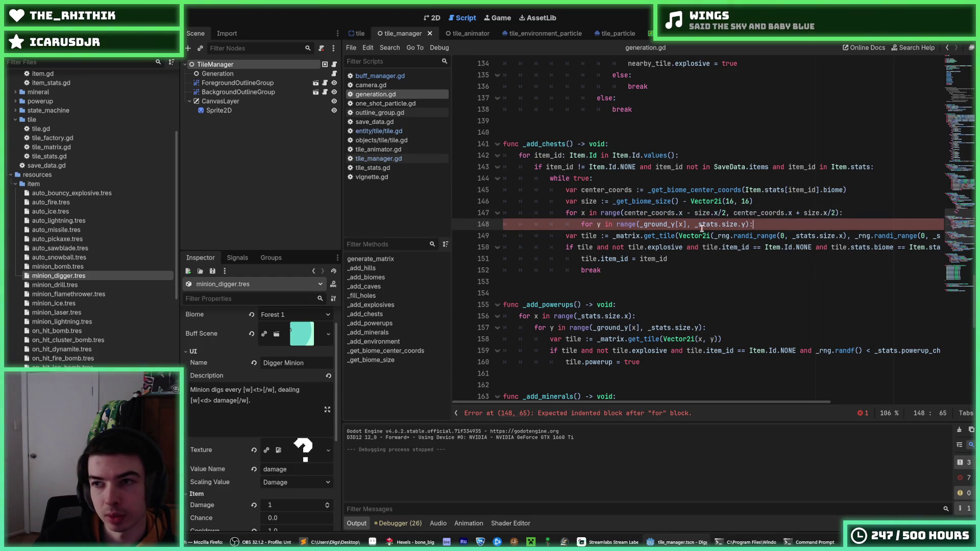
left_click_drag(755, 225, 581, 225)
key("ctrl+v")
double_click(601, 224)
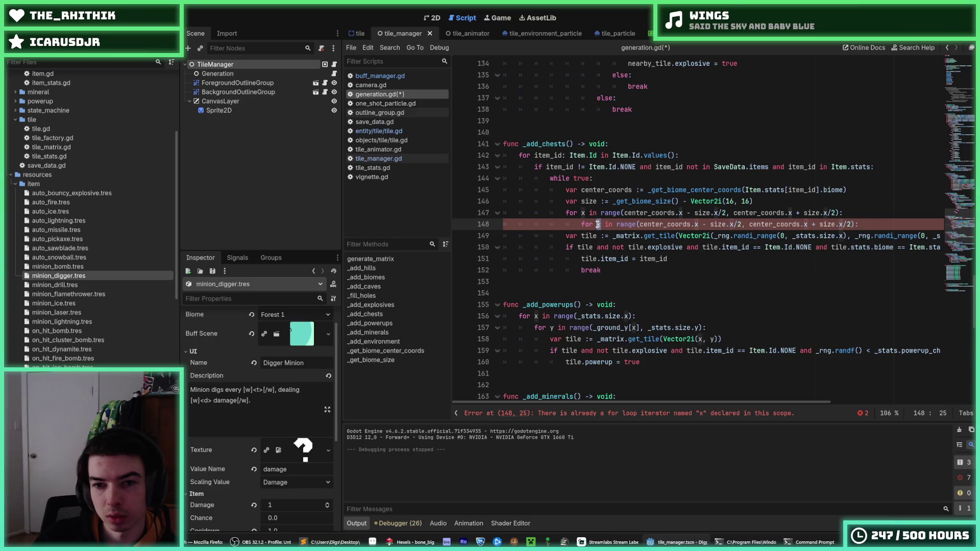
type("y")
double_click(696, 224)
key("ctrl+d")
key("ctrl+d")
key("ctrl+d")
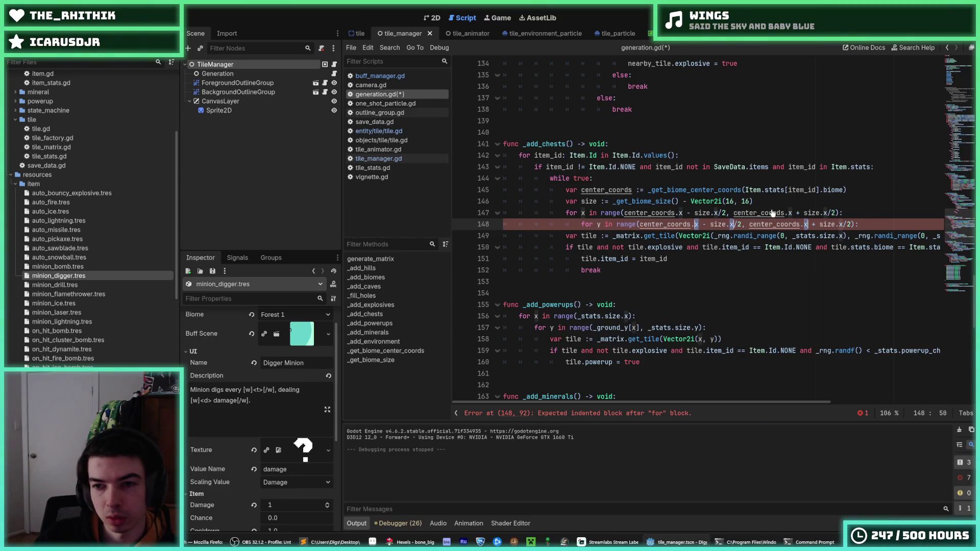
type("y")
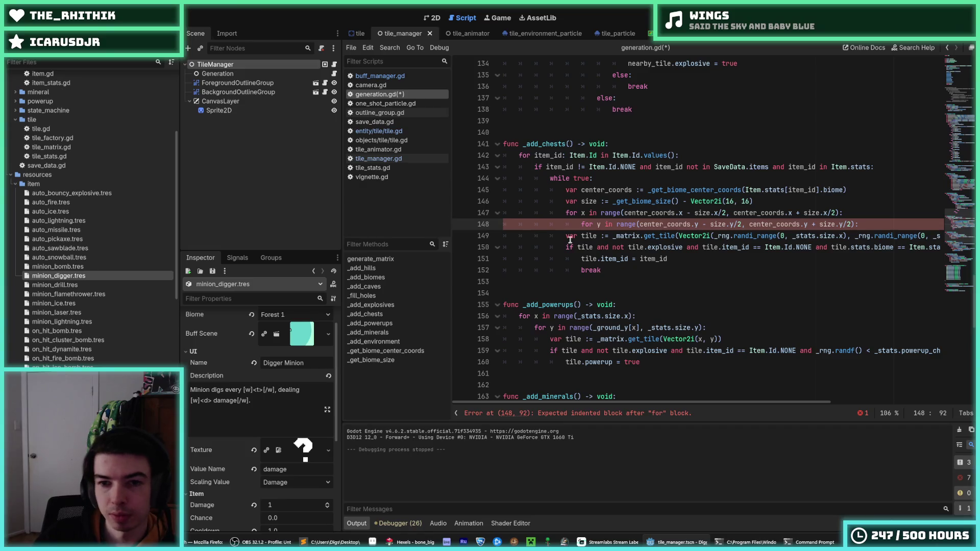
left_click(566, 235)
left_click_drag(724, 339, 550, 339)
Step: Comment out the random get_tile line and add var tile := _matrix.get_tile(Vector2i(x, y)) in the loop, then save
left_click_drag(565, 235, 939, 235)
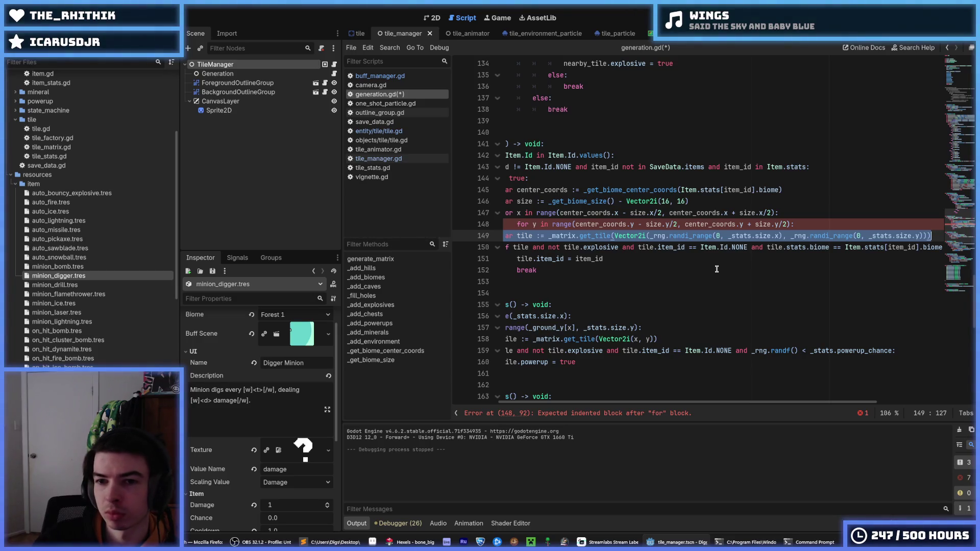
key("ctrl+k")
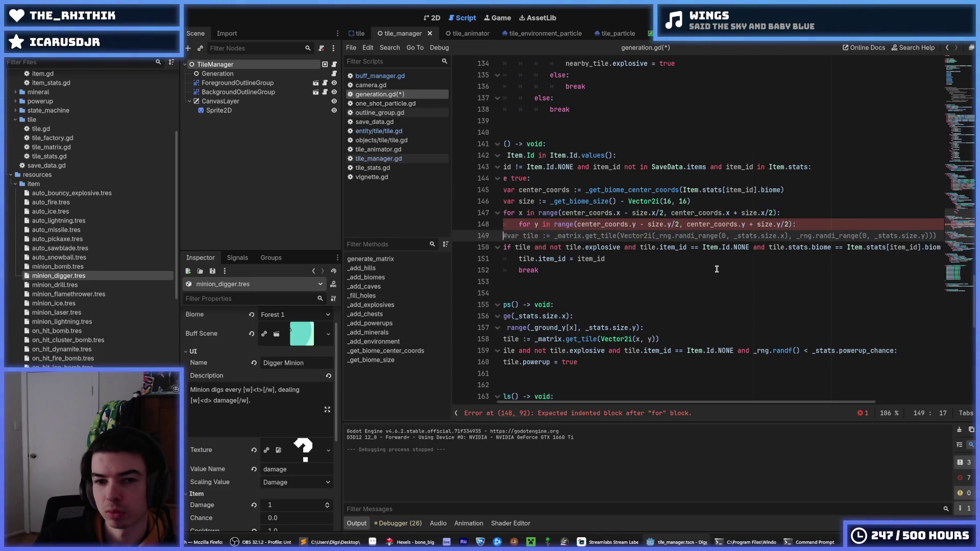
key("ctrl+v")
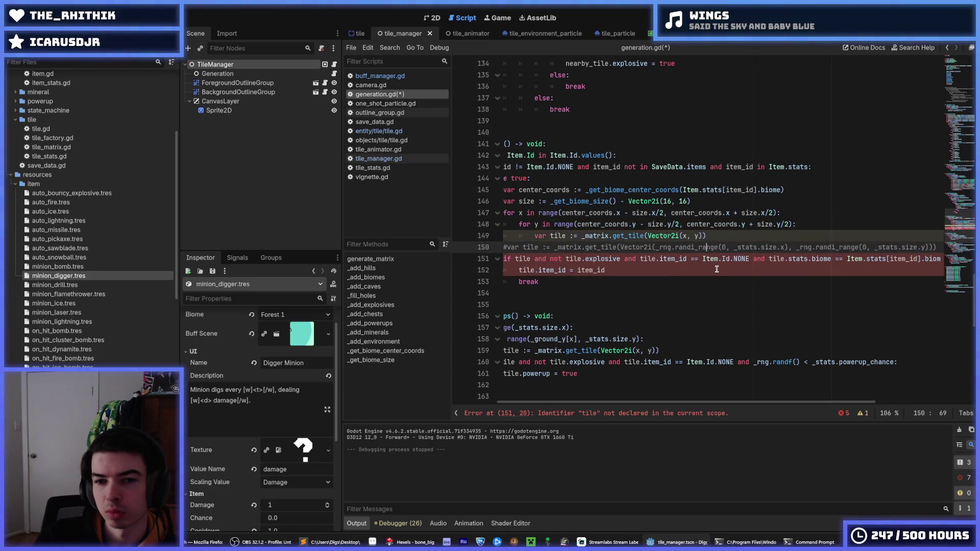
key("alt+Up")
key("alt+Up")
key("alt+Up")
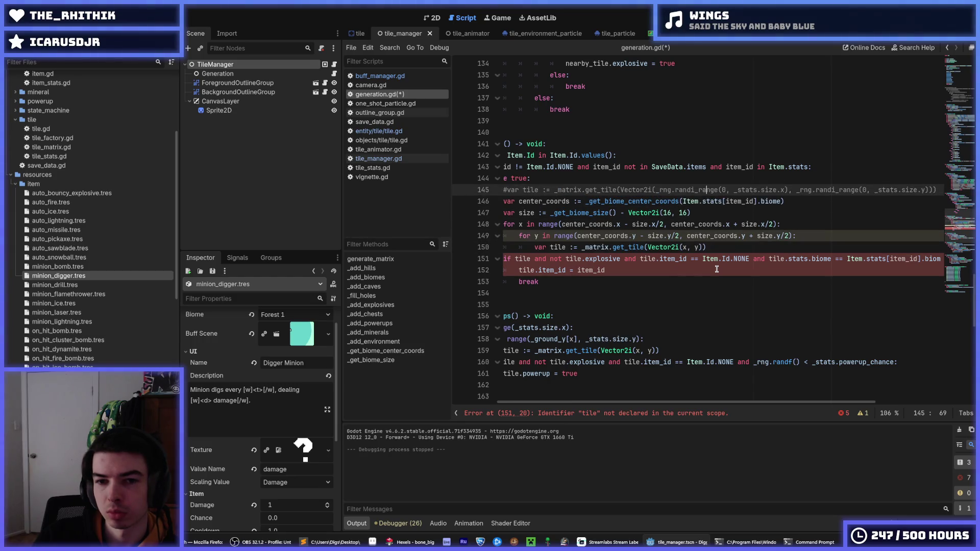
key("ctrl+s")
Step: Indent the tile check and item_id assignment under the nested loops
key("Down")
key("Down")
key("Down")
key("shift+Down")
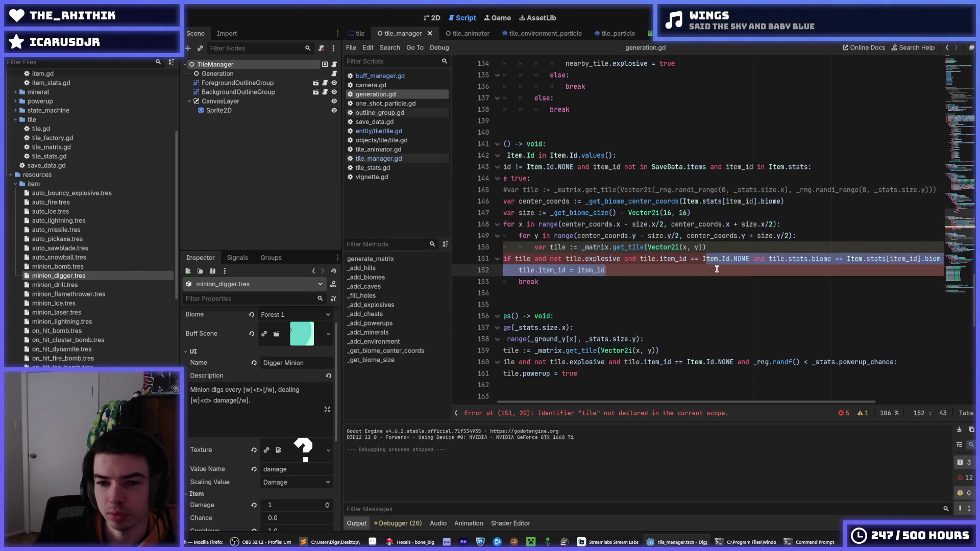
key("shift+Down")
key("Tab")
key("Tab")
key("Up")
key("Up")
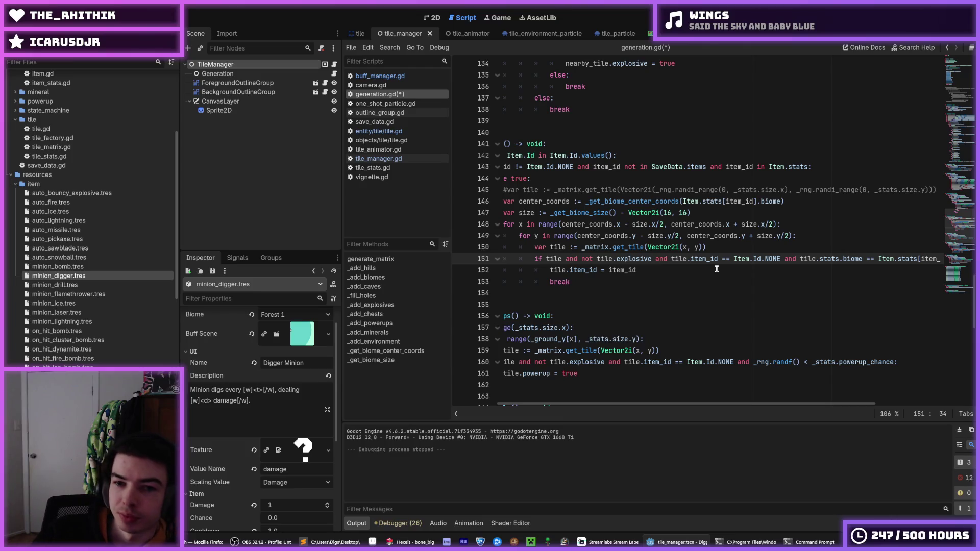
Step: Move the commented random-tile line back down into the loop body and indent it
key("Up")
key("Up")
key("Up")
key("alt+Down")
key("alt+Down")
key("alt+Down")
key("alt+Down")
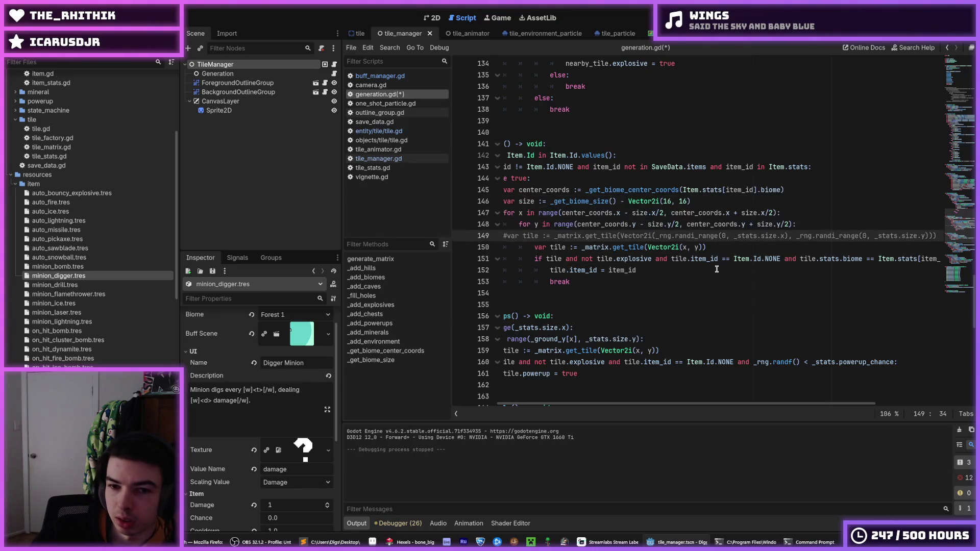
key("Tab")
key("Tab")
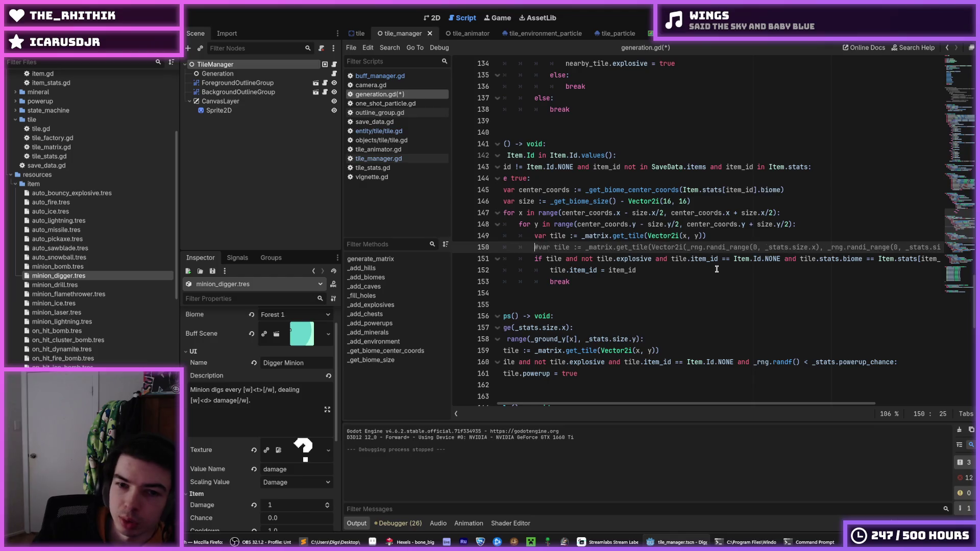
key("Up")
key("Up")
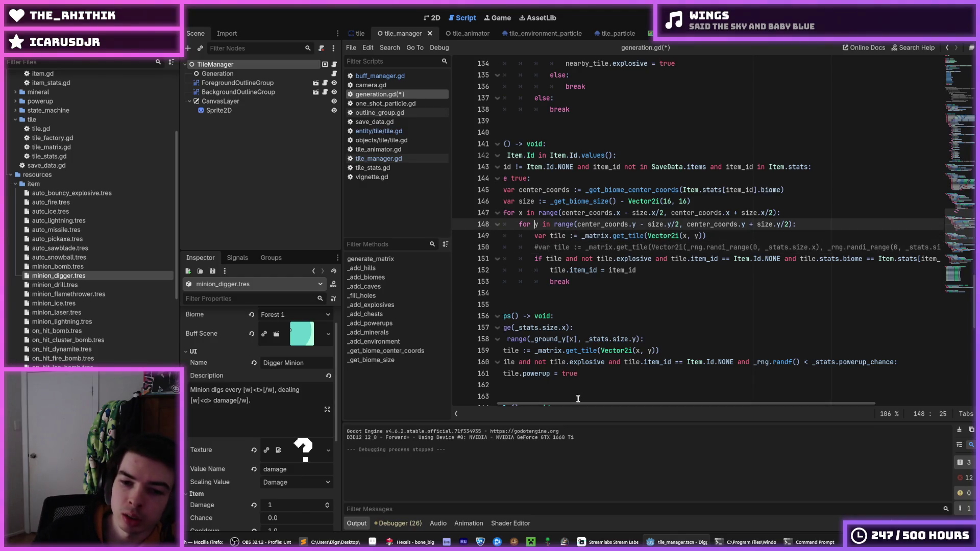
Step: Delete the x and y loop lines, undo the deletion, and examine the x range and random x bounds
scroll(574, 404, "left", 3)
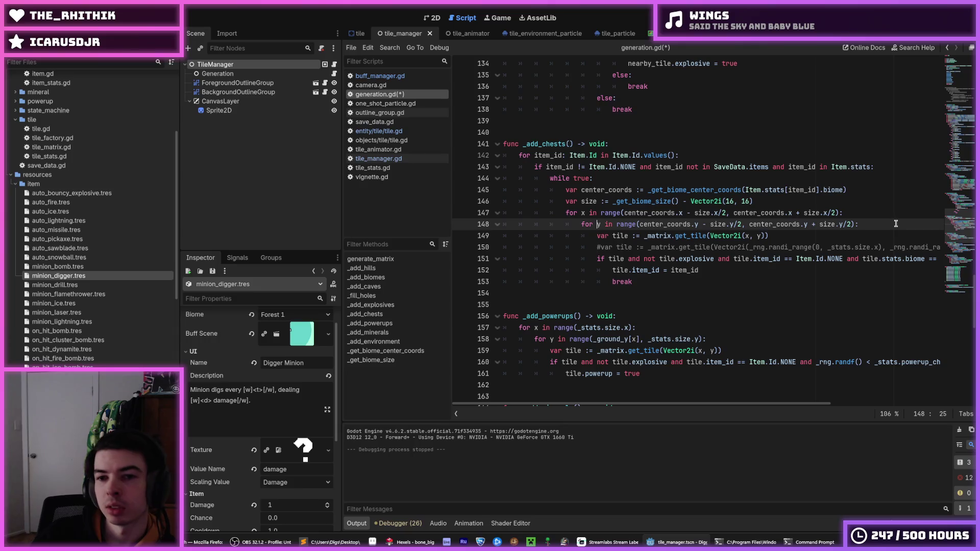
mouse_move(859, 224)
left_mouse_down()
mouse_move(482, 235)
mouse_move(403, 220)
left_mouse_up()
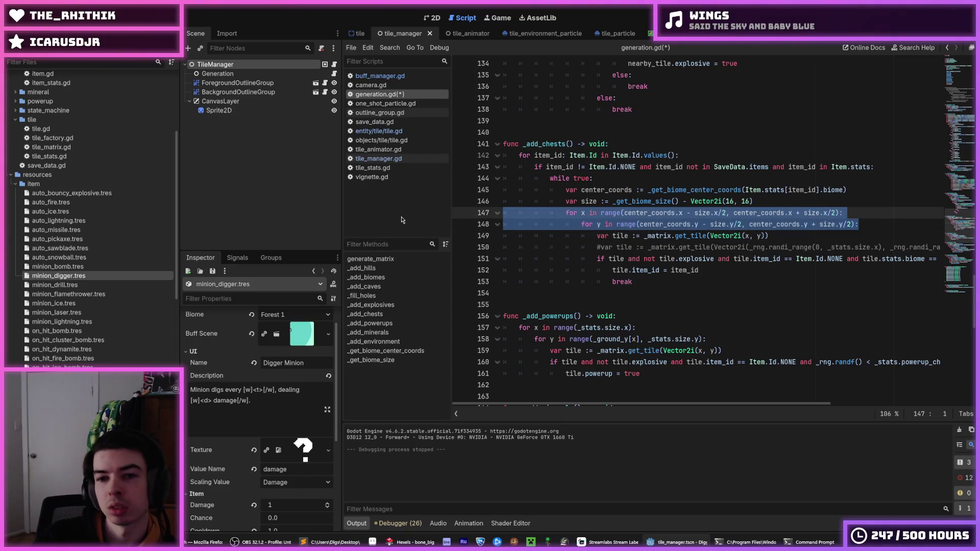
key("BackSpace")
key("Down")
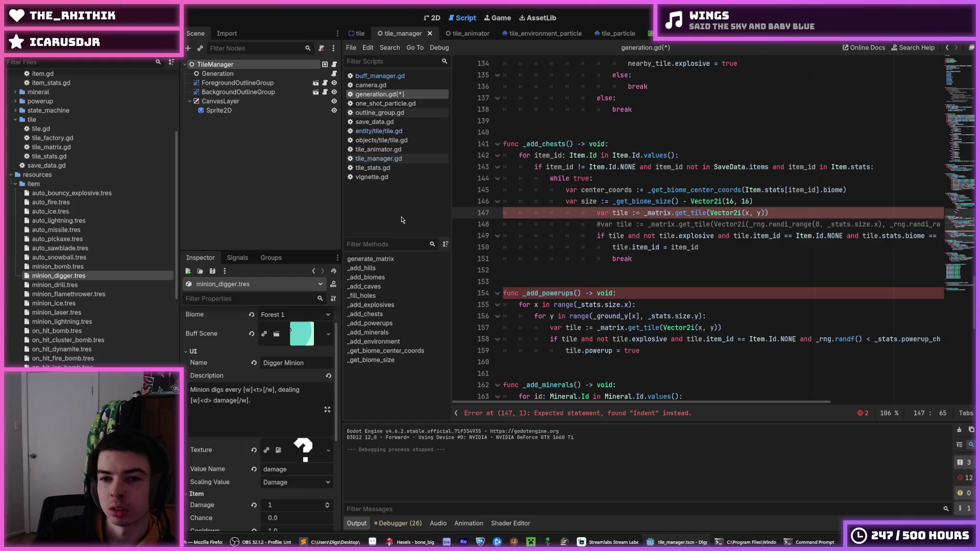
key("ctrl+z")
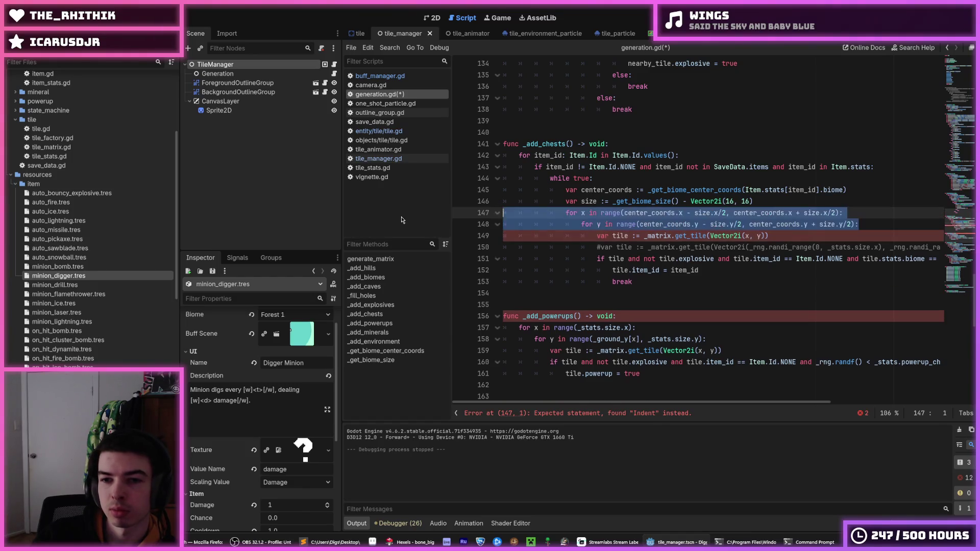
key("ctrl+z")
key("ctrl+z")
key("ctrl+z")
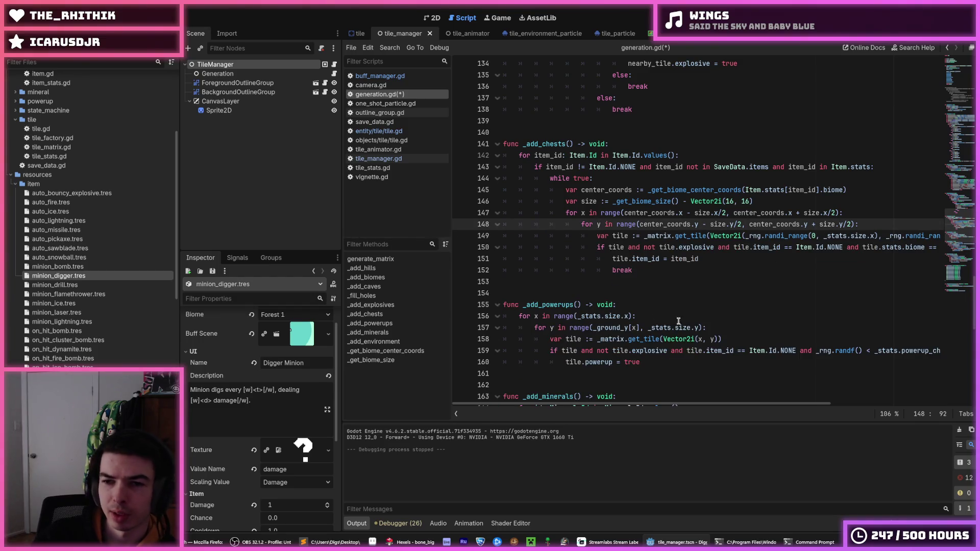
left_click_drag(772, 404, 809, 411)
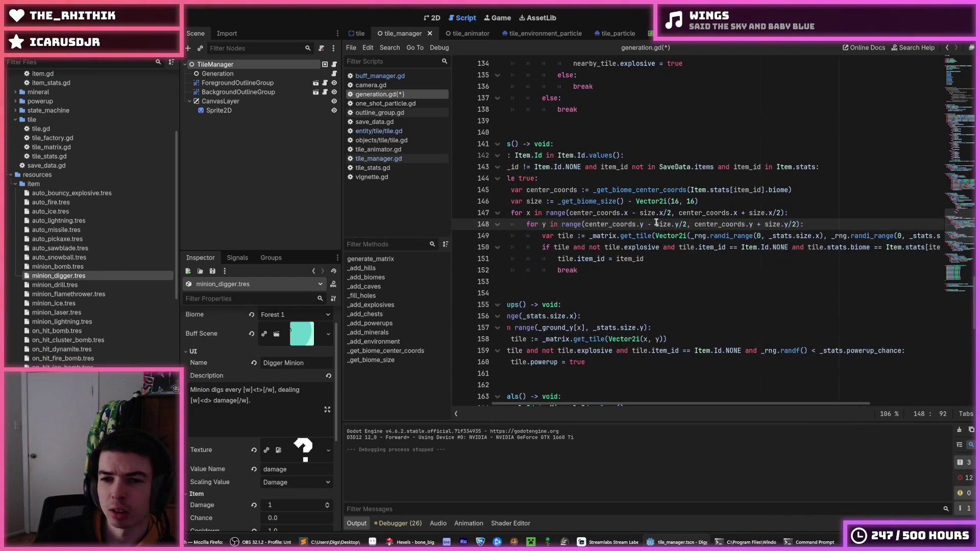
left_click_drag(672, 213, 572, 213)
key("ctrl+c")
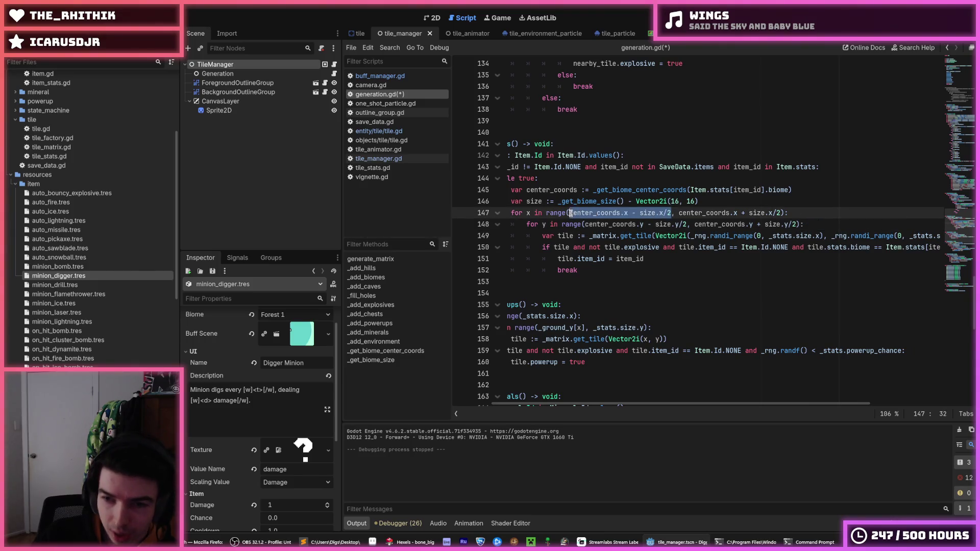
left_click(756, 235)
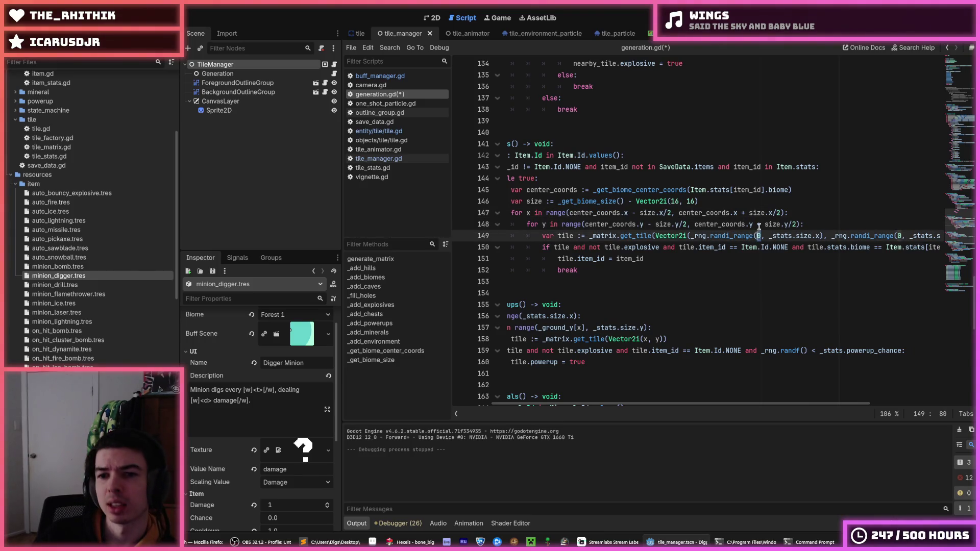
Step: Bound the random x with center_coords.x - size.x/2 and center_coords.x + size.x/2
key("ctrl+v")
left_click_drag(781, 213, 678, 212)
key("ctrl+c")
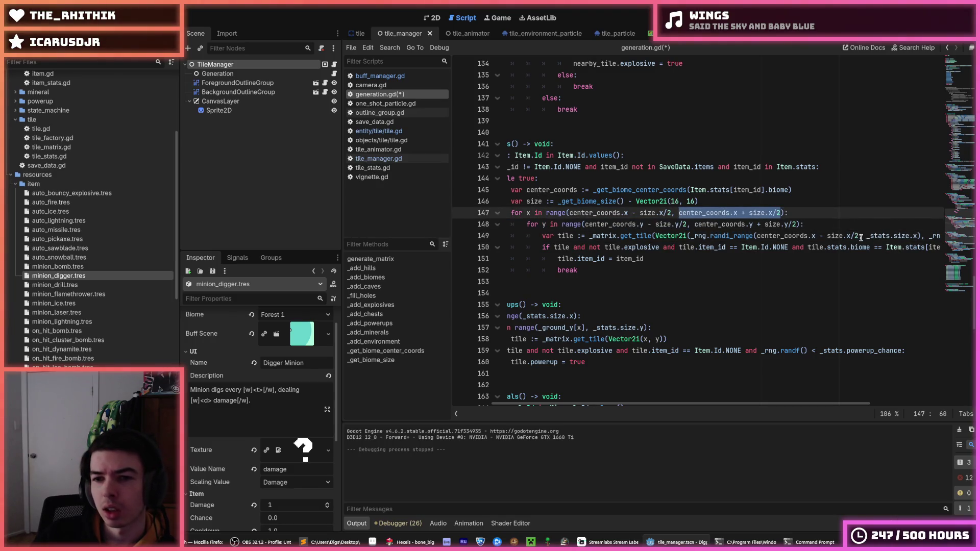
left_click_drag(867, 236, 916, 236)
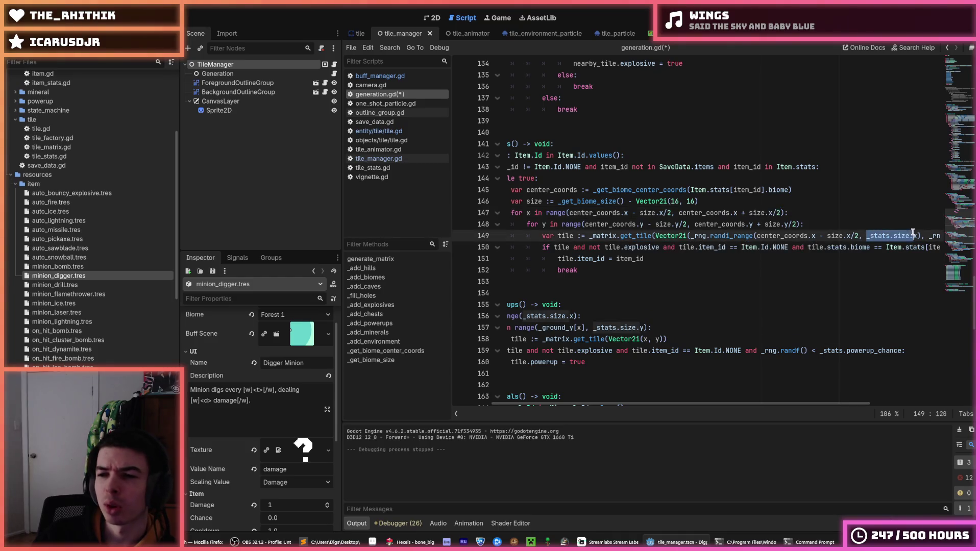
key("ctrl+v")
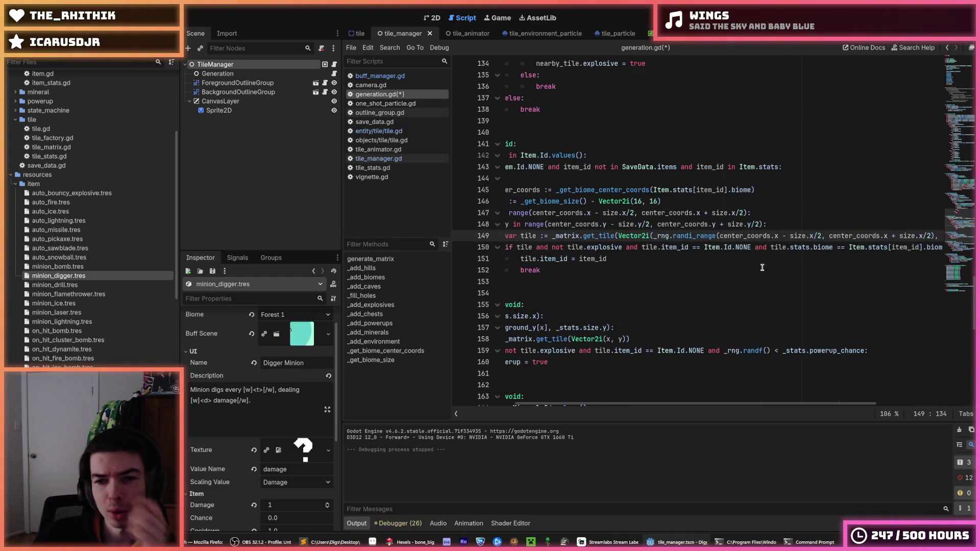
mouse_move(688, 406)
left_mouse_down()
mouse_move(670, 413)
mouse_move(709, 405)
left_mouse_up()
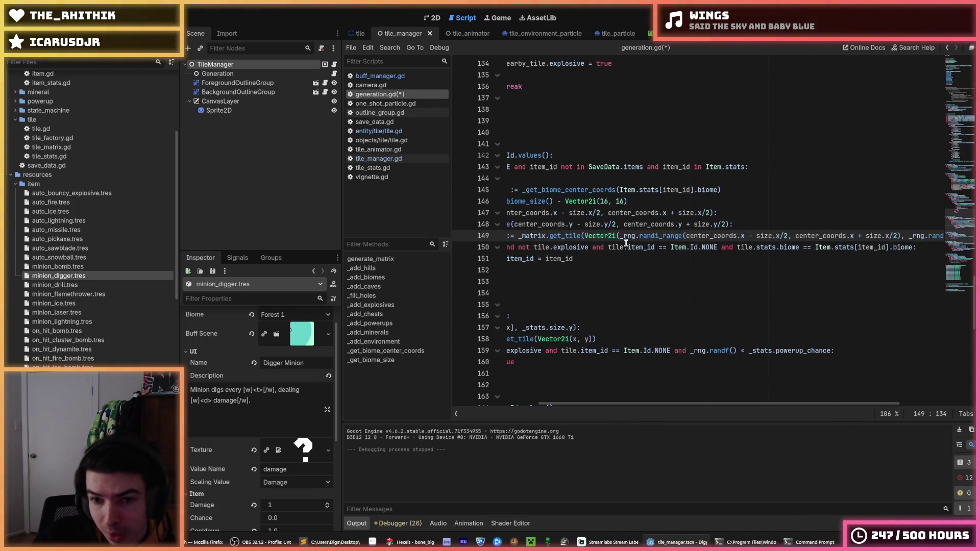
left_click_drag(620, 237, 903, 239)
key("ctrl+c")
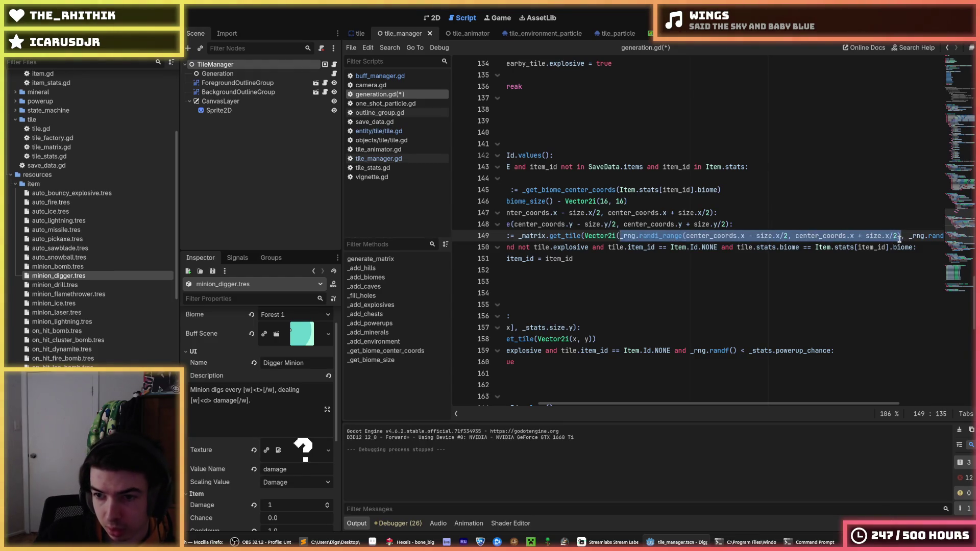
left_click_drag(637, 225, 457, 232)
Step: Add 'var x' and 'var y' random assignments below the size line
left_click(877, 199)
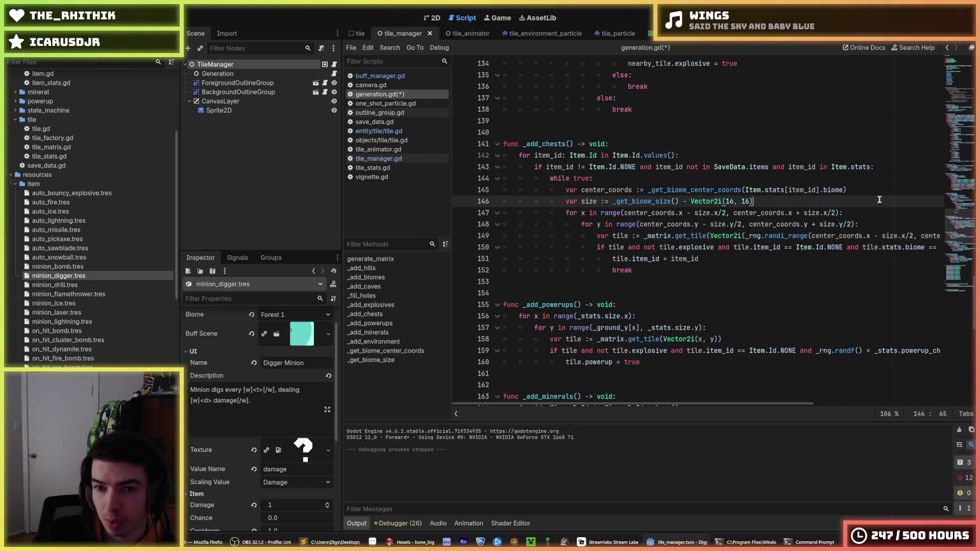
key("Return")
type("var x :=")
key("ctrl+v")
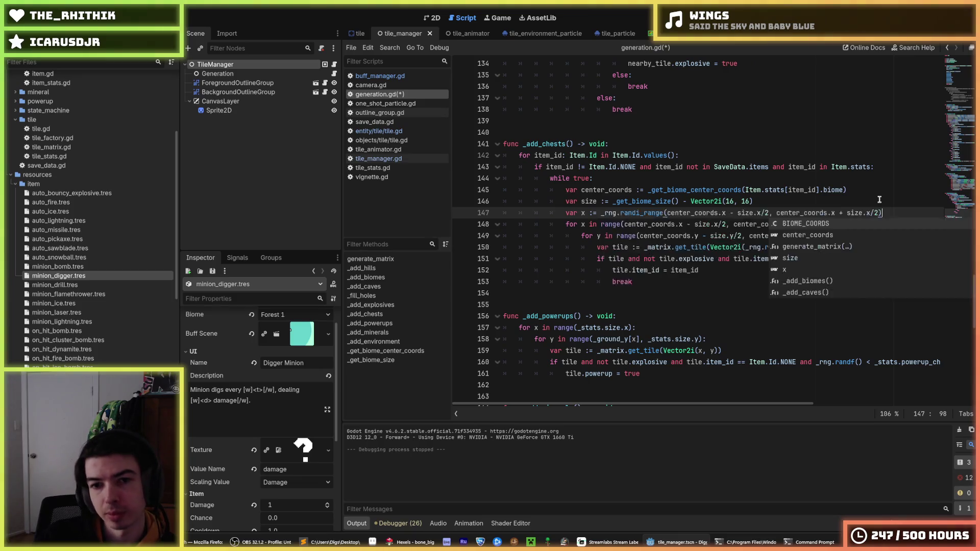
key("Escape")
key("ctrl+shift+d")
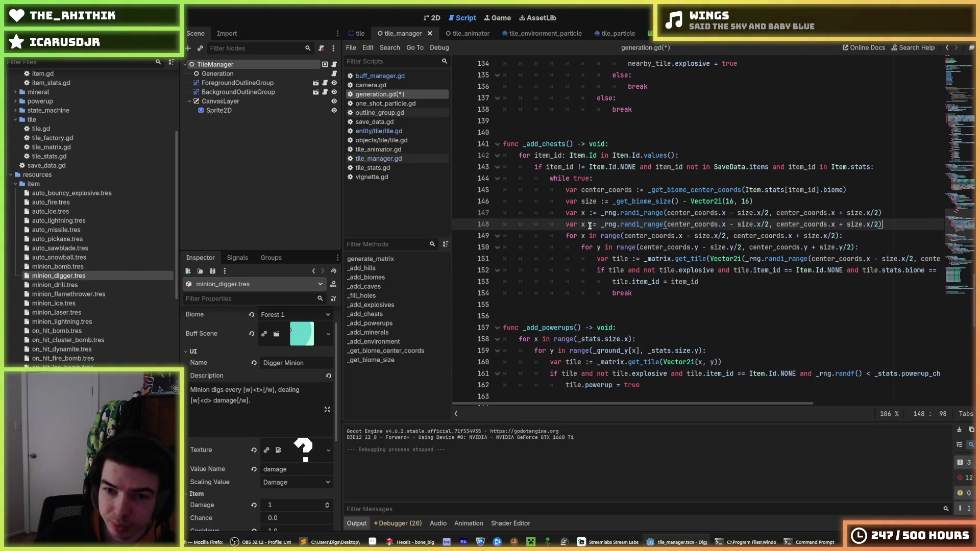
double_click(583, 225)
type("y")
key("ctrl+z")
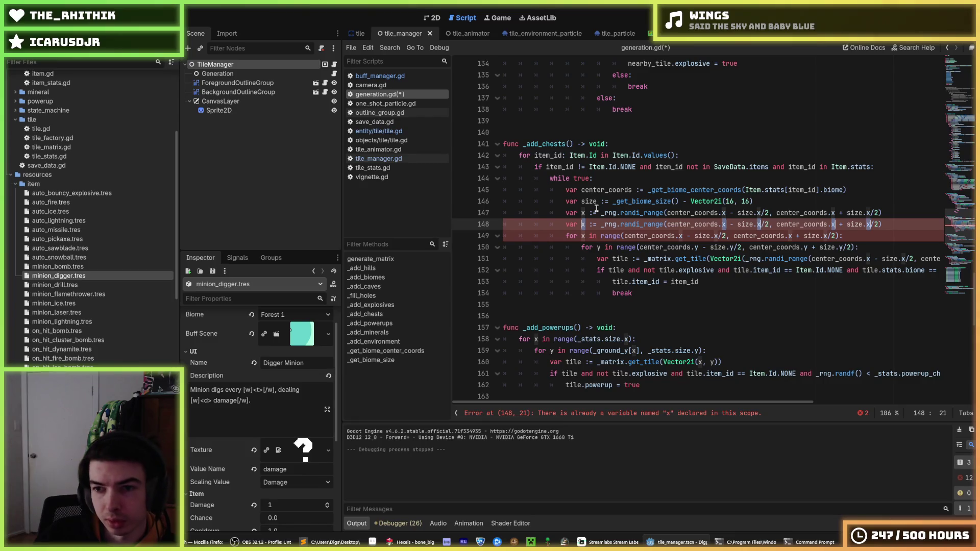
type("y")
Step: Make the tile lookup use Vector2i(x, y) and move it above the loops
left_click(847, 258)
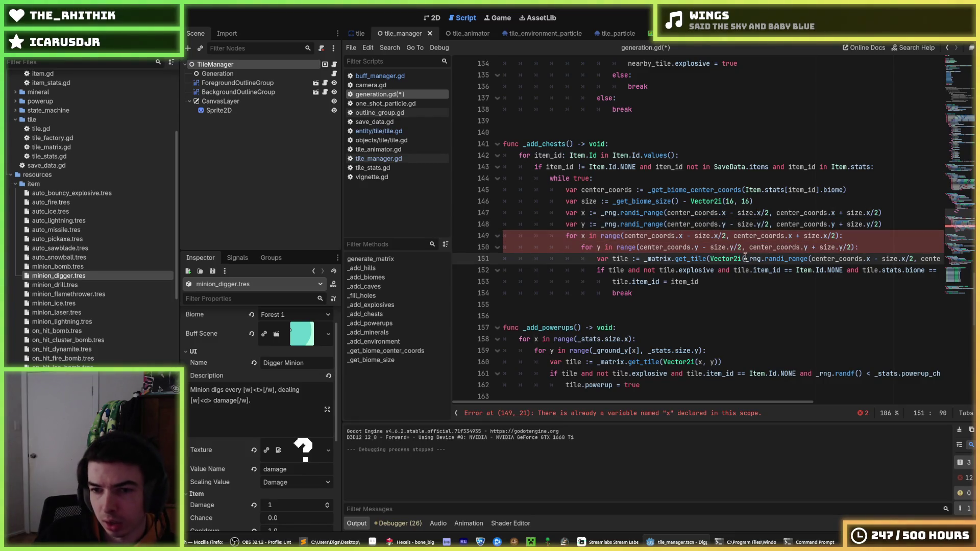
mouse_move(745, 259)
left_mouse_down()
mouse_move(942, 259)
mouse_move(817, 270)
mouse_move(797, 258)
left_mouse_up()
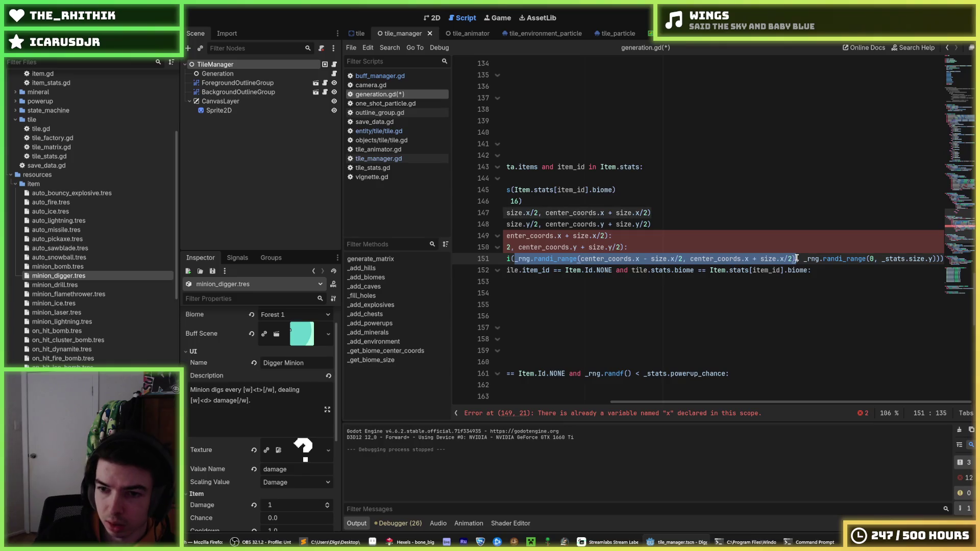
type("x")
left_click_drag(559, 259, 690, 259)
type("y")
left_click(640, 255)
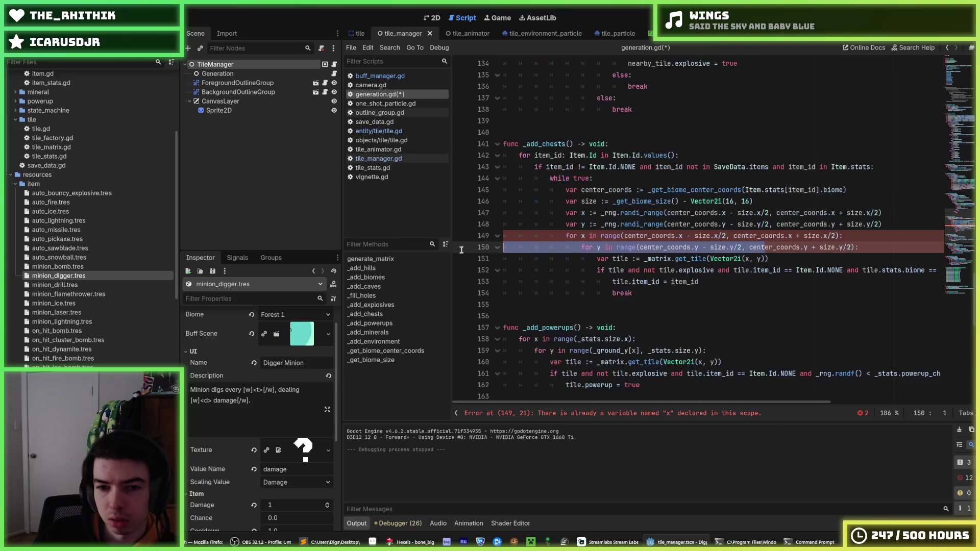
key("alt+Up")
key("alt+Up")
key("shift+Tab")
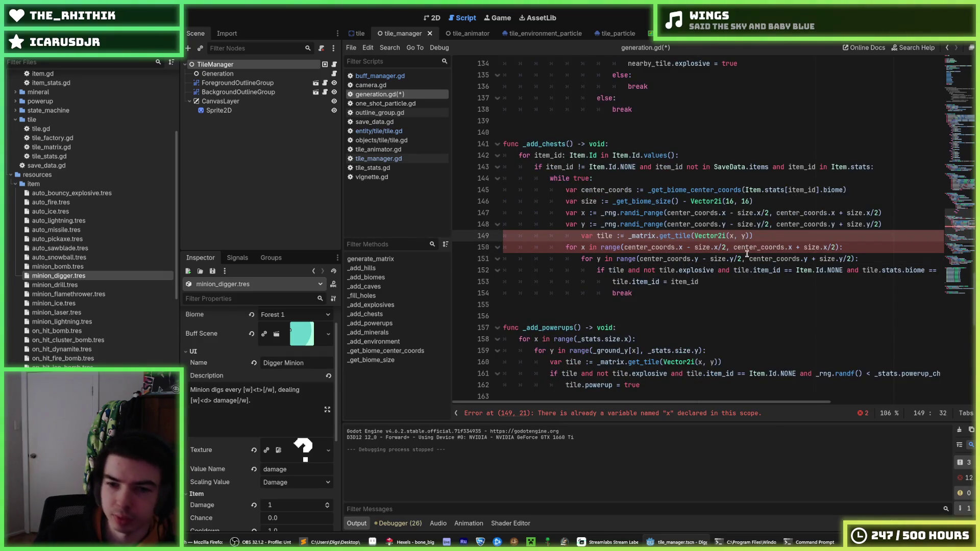
key("shift+Tab")
Step: Delete the x and y for-loop lines and unindent the chest placement block
mouse_move(879, 262)
left_mouse_down()
mouse_move(739, 236)
mouse_move(702, 270)
left_mouse_up()
key("BackSpace")
left_click(704, 245)
key("shift+Tab")
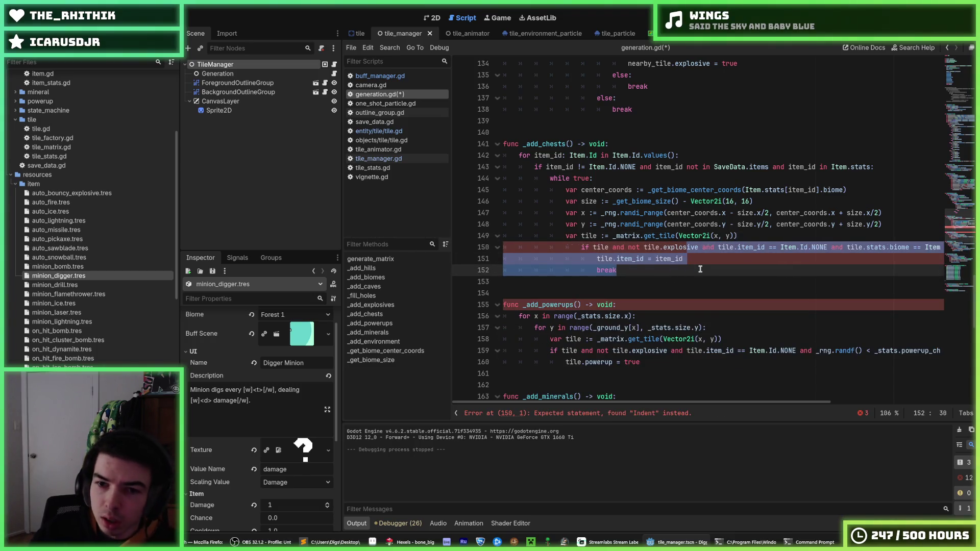
key("shift+Tab")
left_click(687, 268)
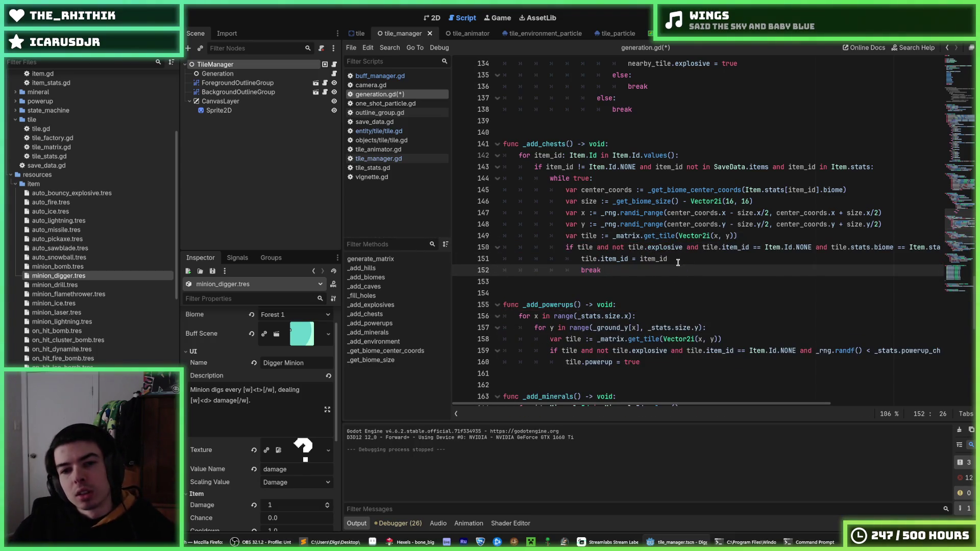
Step: Review the size, tile lookup and item assignment lines of _add_chests, then save generation.gd
left_click(795, 197)
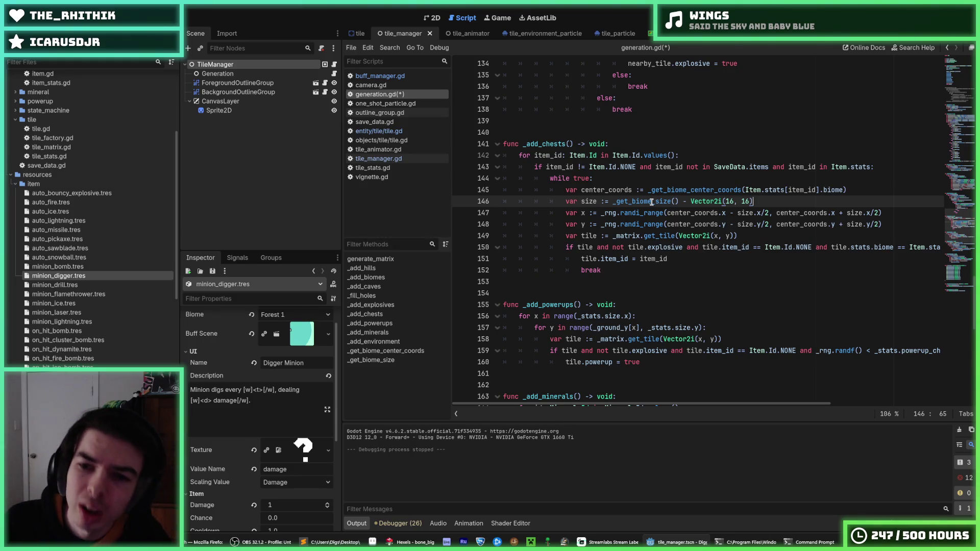
double_click(588, 201)
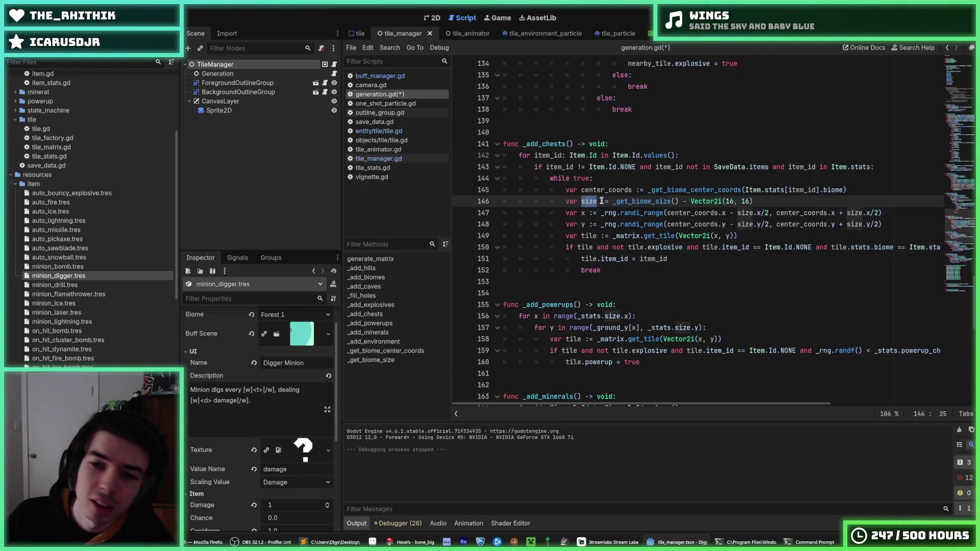
left_click(794, 199)
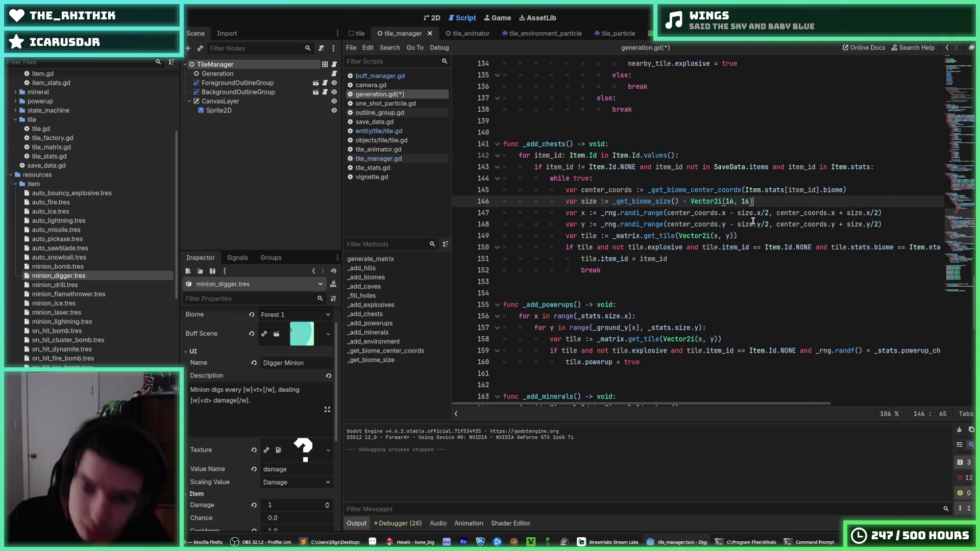
scroll(753, 221, "down", 1)
left_click_drag(844, 213, 963, 216)
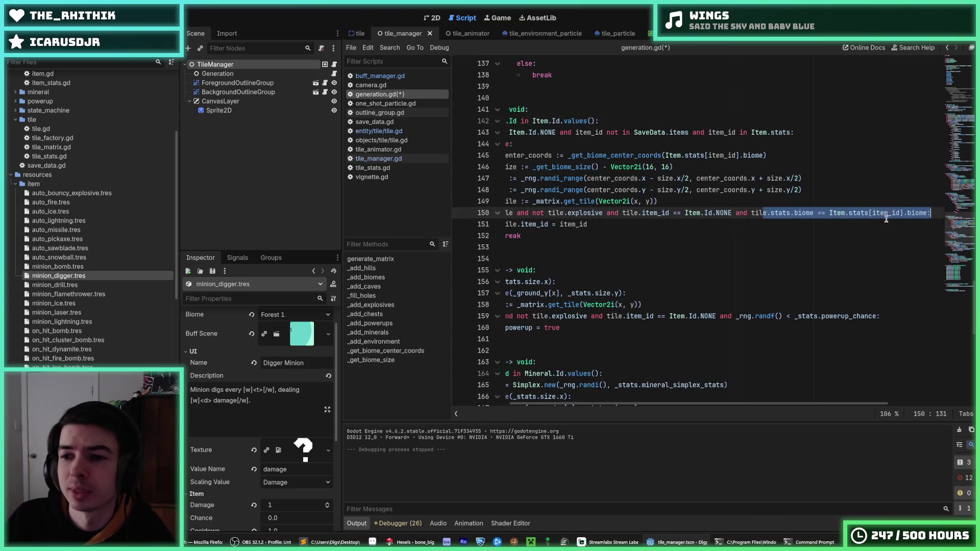
left_click(887, 219)
left_click(709, 201)
left_click(686, 225)
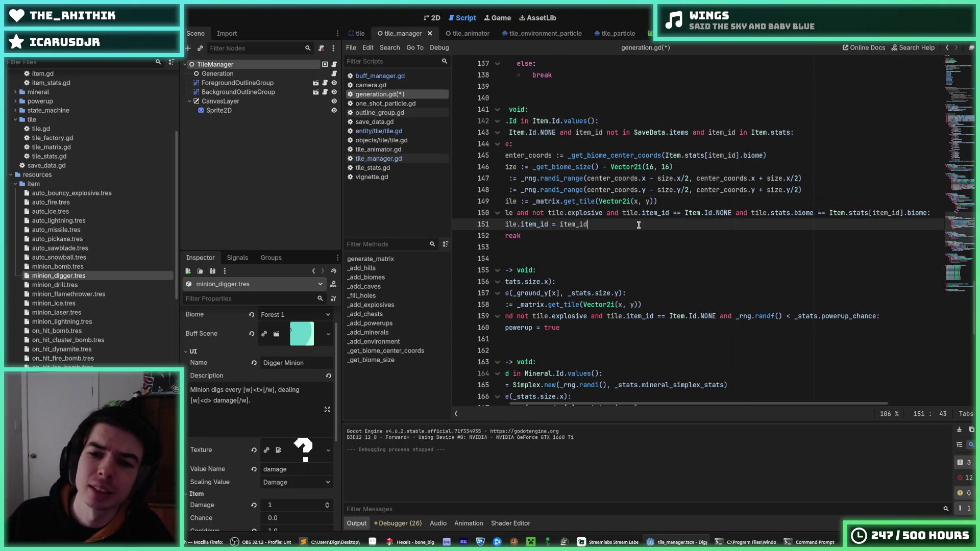
left_click_drag(685, 225, 703, 214)
left_click(775, 226)
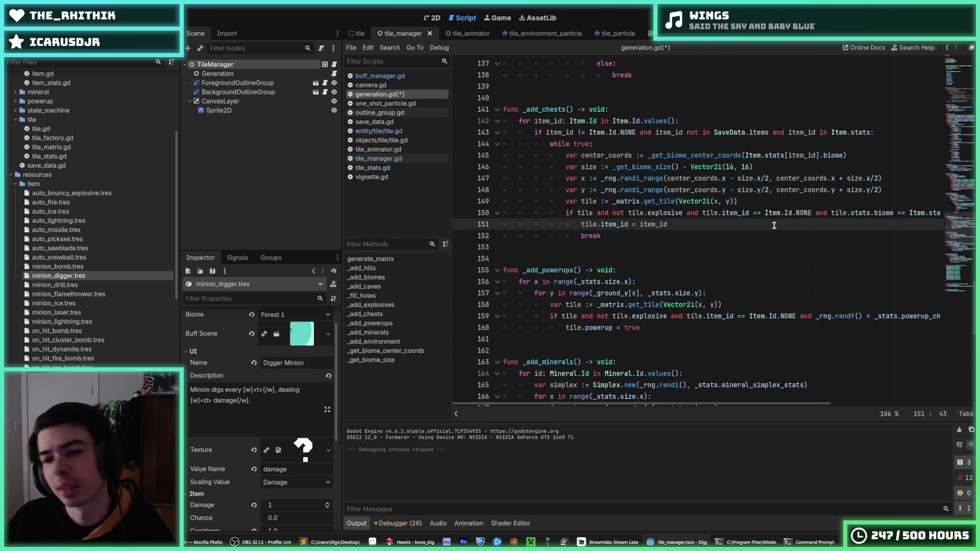
key("ctrl+s")
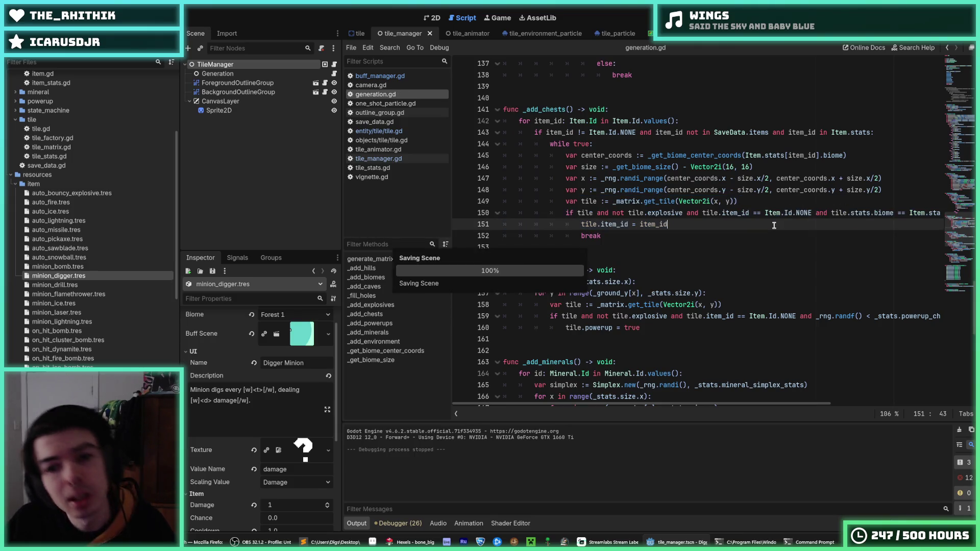
left_click(690, 144)
left_click(695, 124)
left_click(688, 145)
left_click(693, 125)
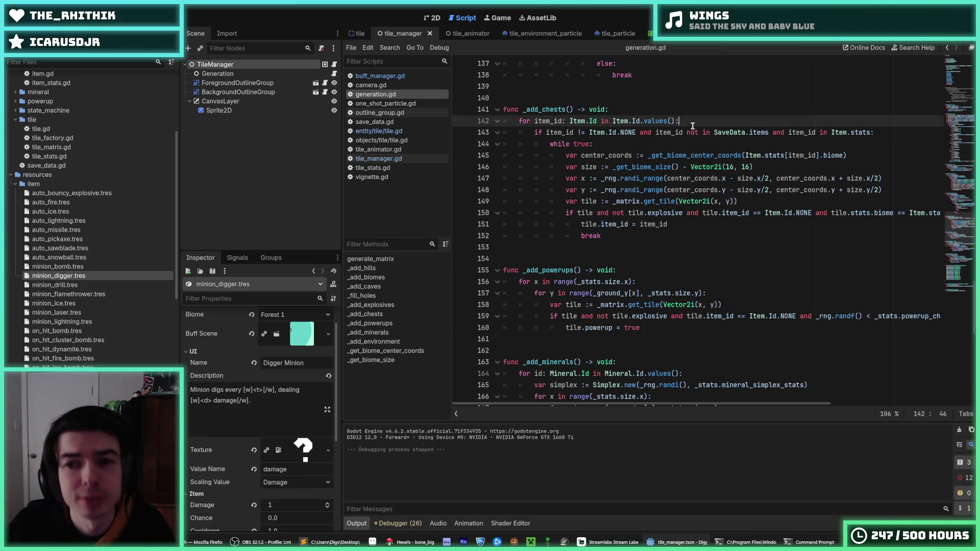
left_click(690, 148)
left_click(695, 124)
left_click(692, 144)
left_click(697, 122)
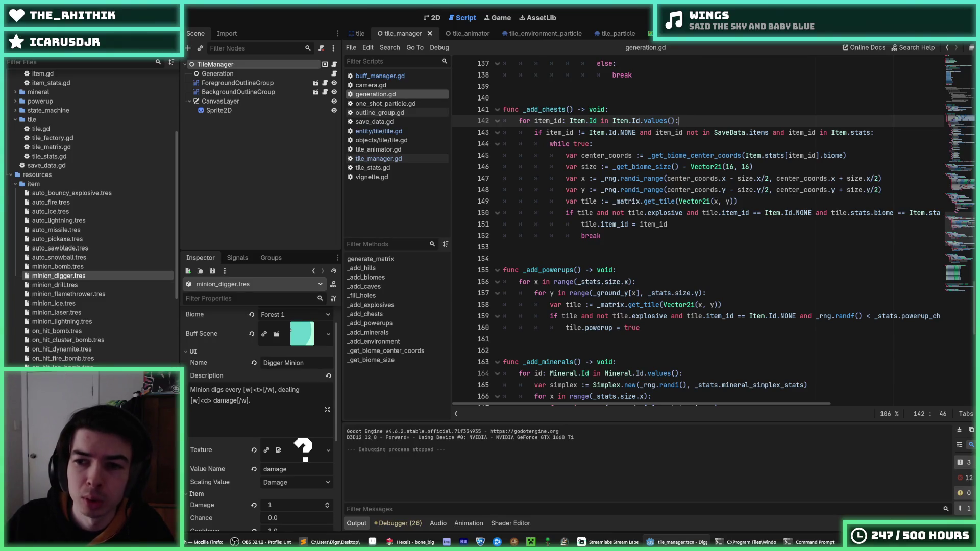
key("F5")
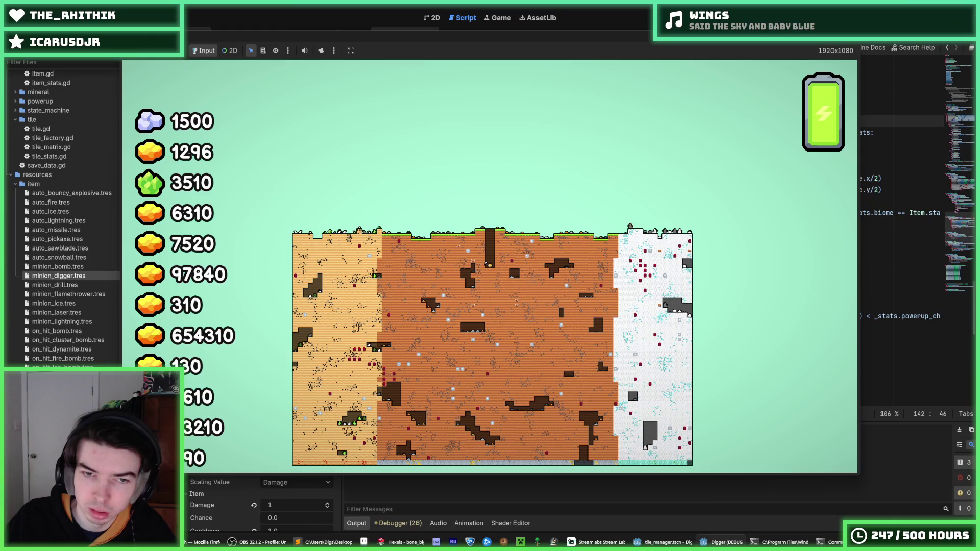
key("F8")
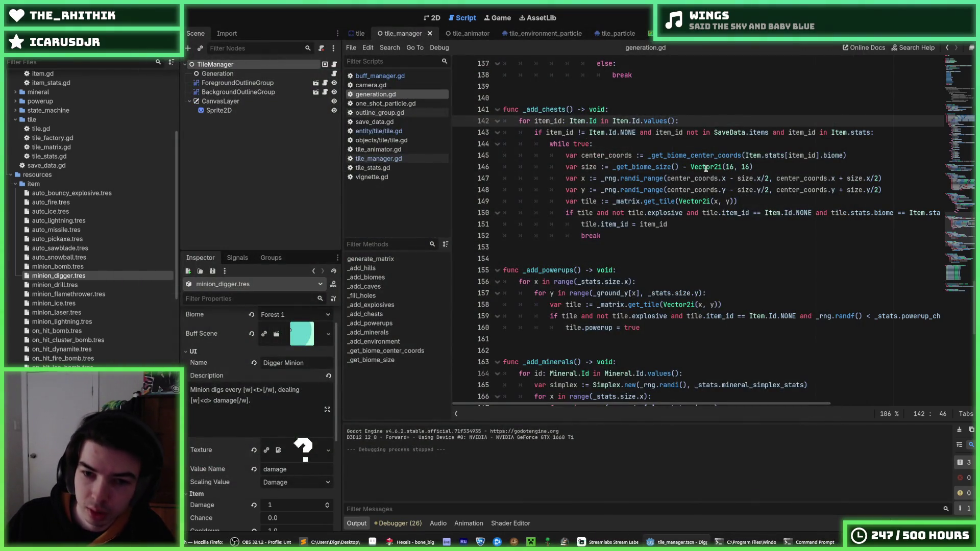
left_click(667, 214)
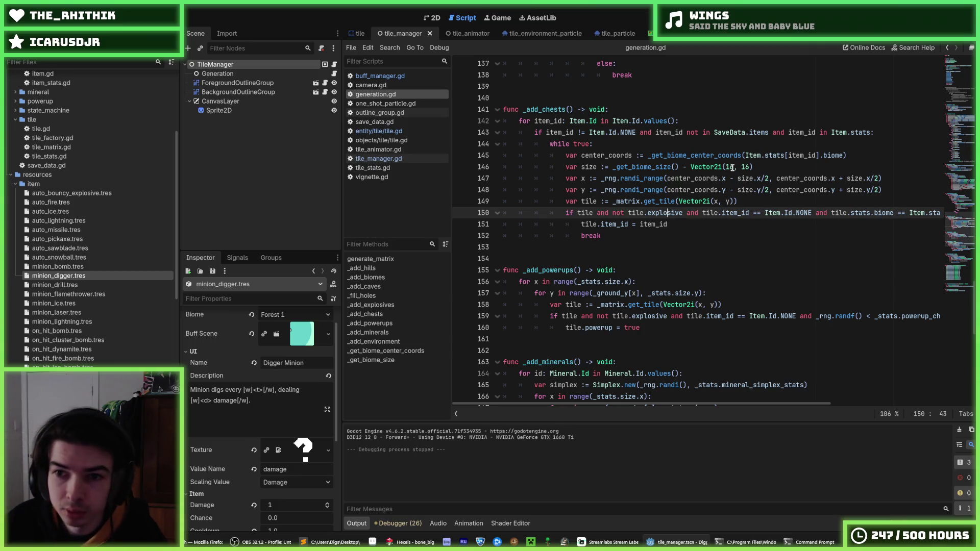
Step: Change the size margin from Vector2i(16, 16) to Vector2i(32, 32) and save
left_click(724, 166)
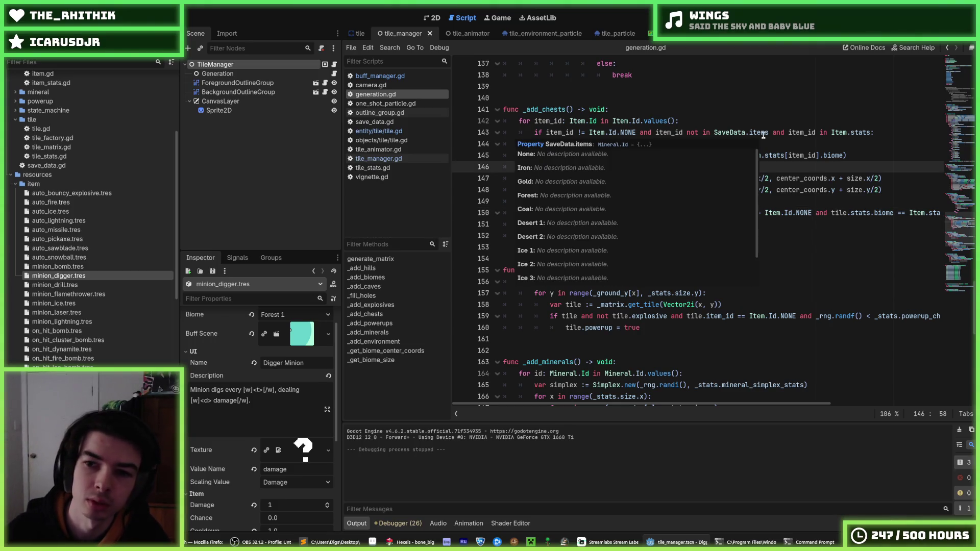
type("32, 16")
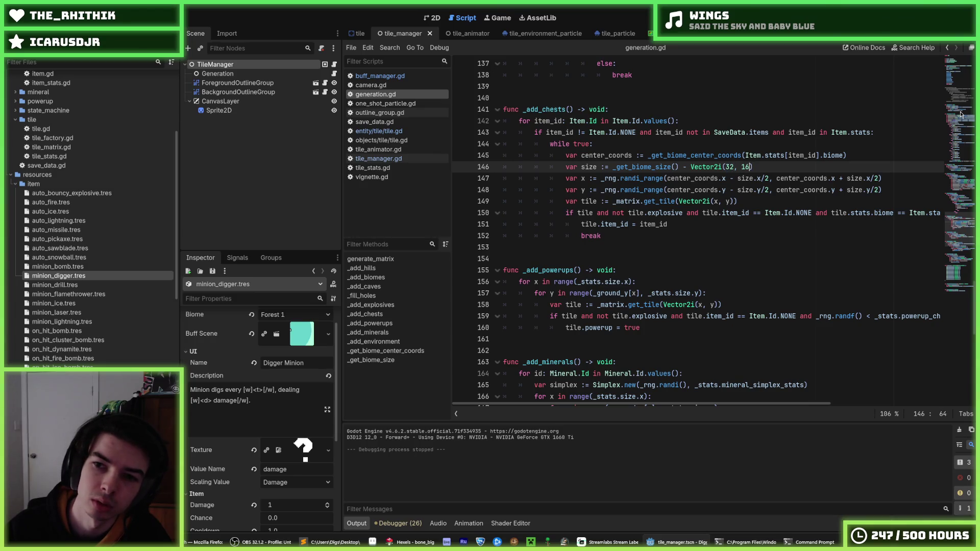
key("BackSpace")
key("BackSpace")
type("32")
key("ctrl+s")
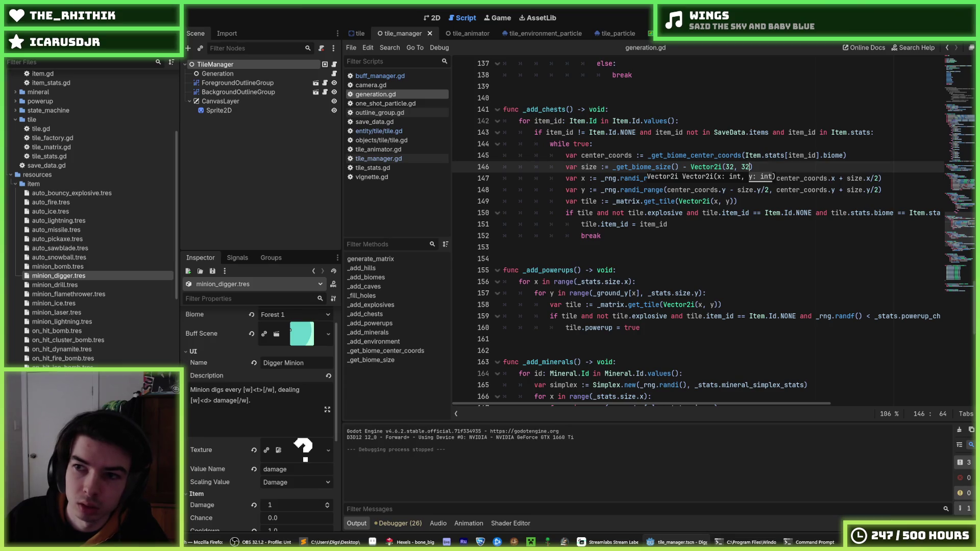
Step: Run the game to check the smaller chest areas, then stop it
key("F5")
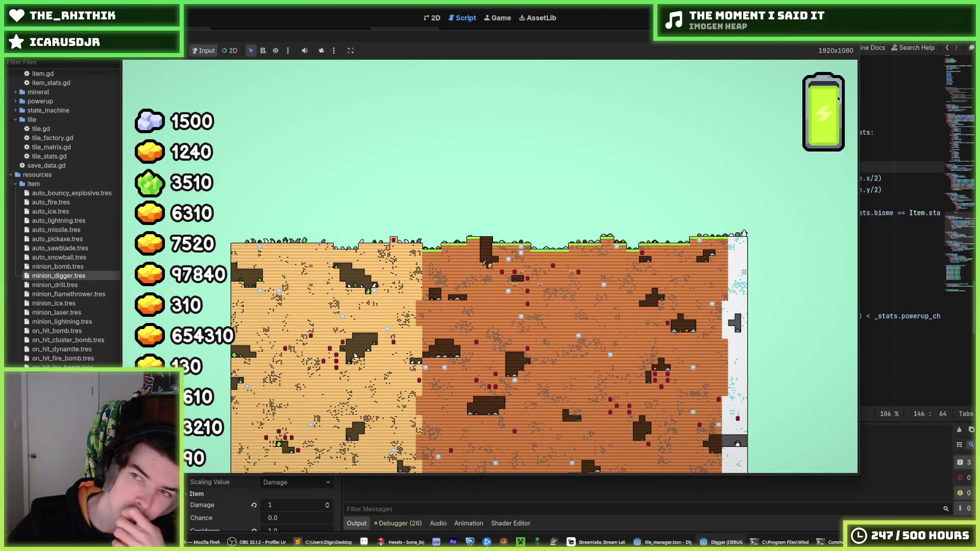
key("F8")
left_click(760, 164)
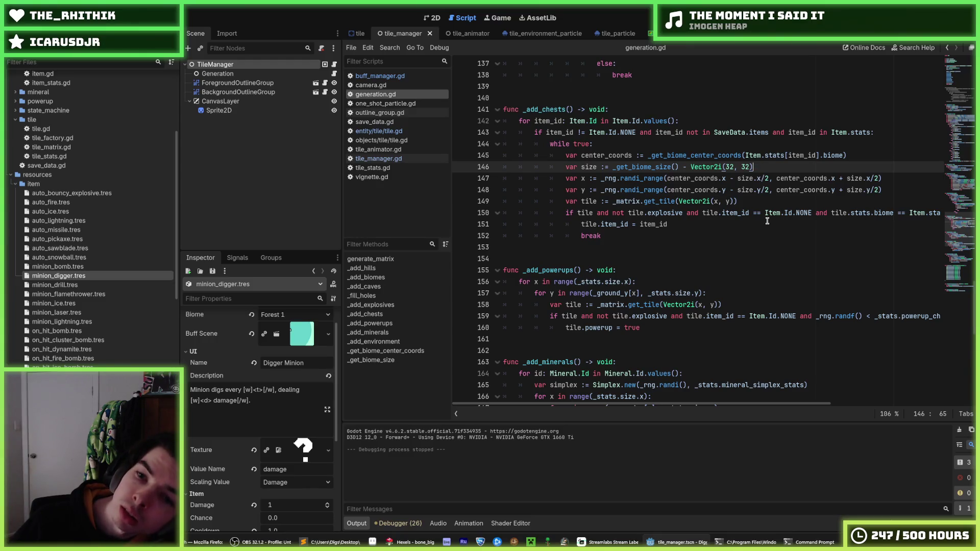
Step: Highlight the uses of _matrix in generation.gd, then open tile_matrix.gd from the FileSystem dock
left_click(759, 202)
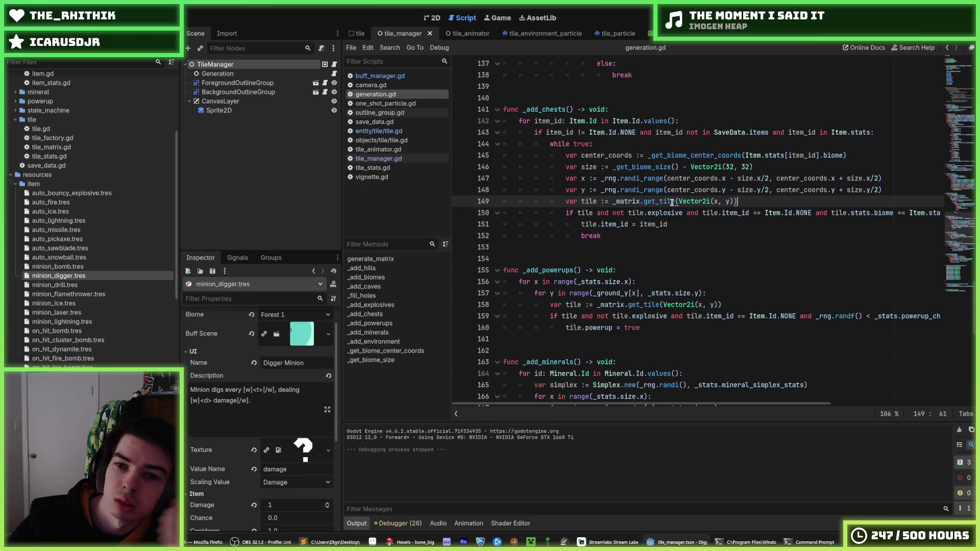
mouse_move(636, 202)
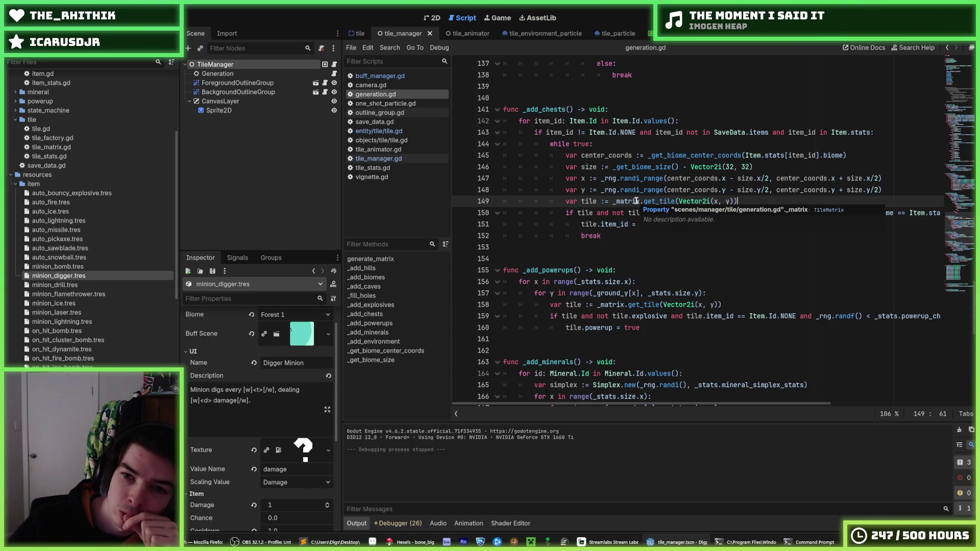
double_click(636, 201)
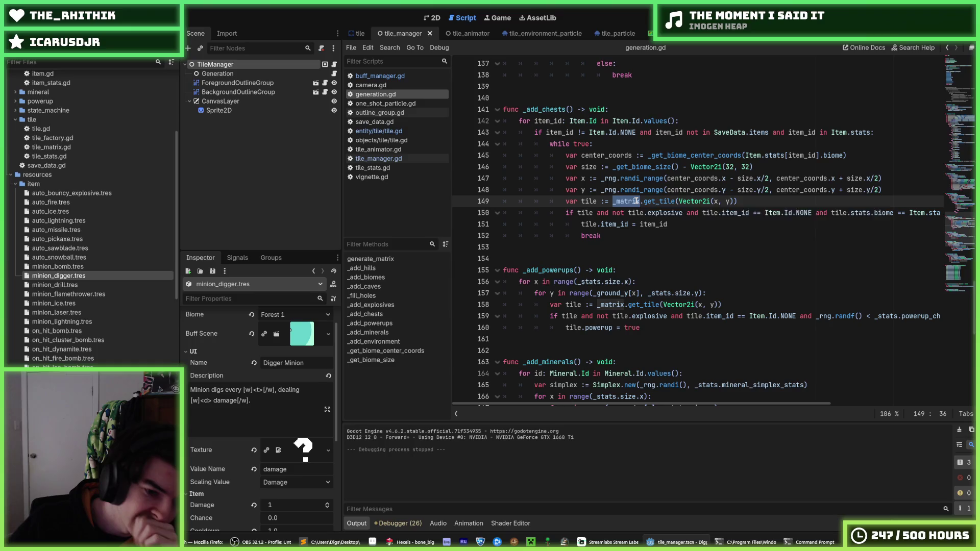
left_click(636, 201)
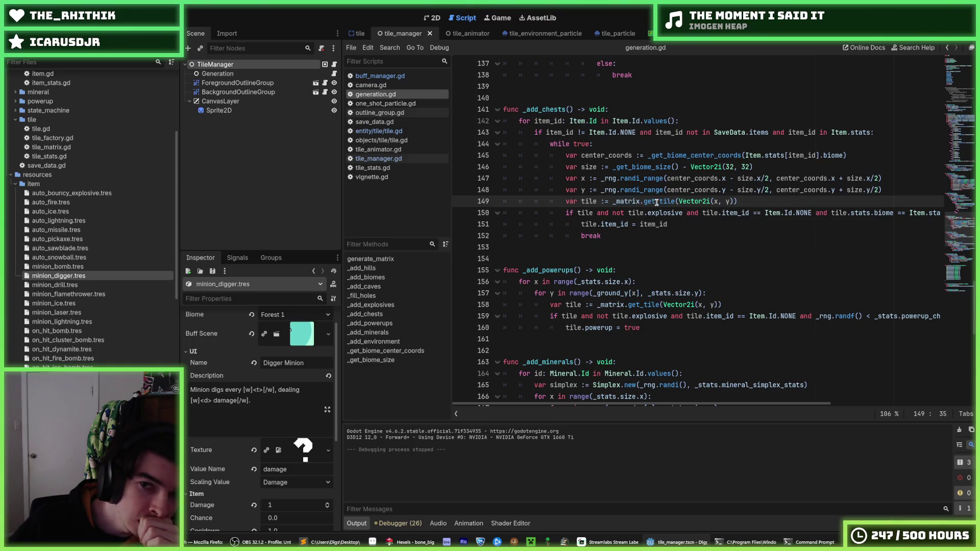
double_click(627, 201)
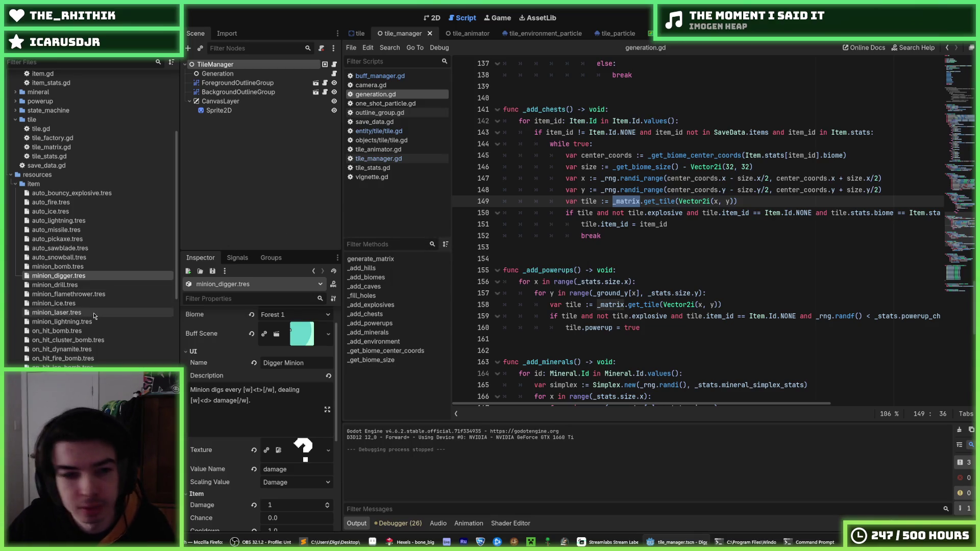
scroll(94, 316, "down", 10)
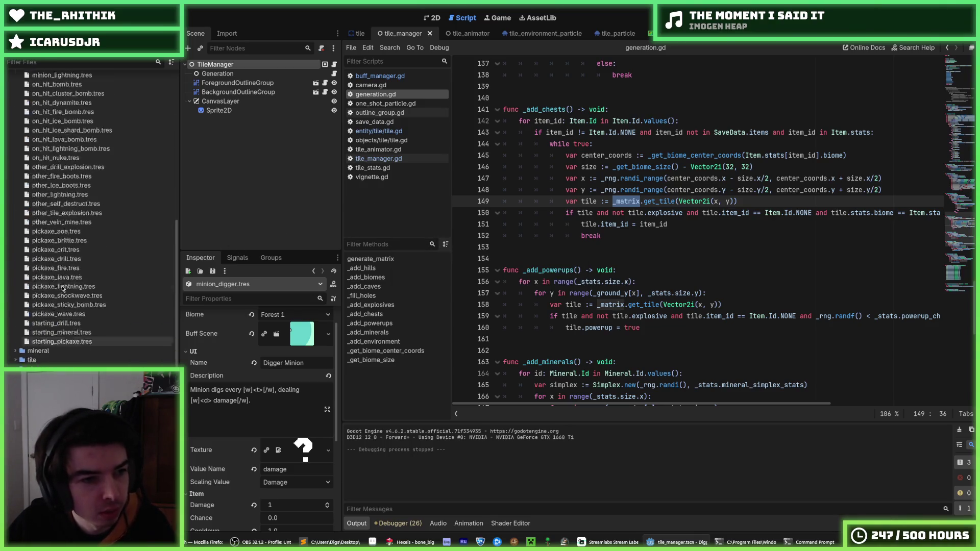
scroll(62, 289, "up", 15)
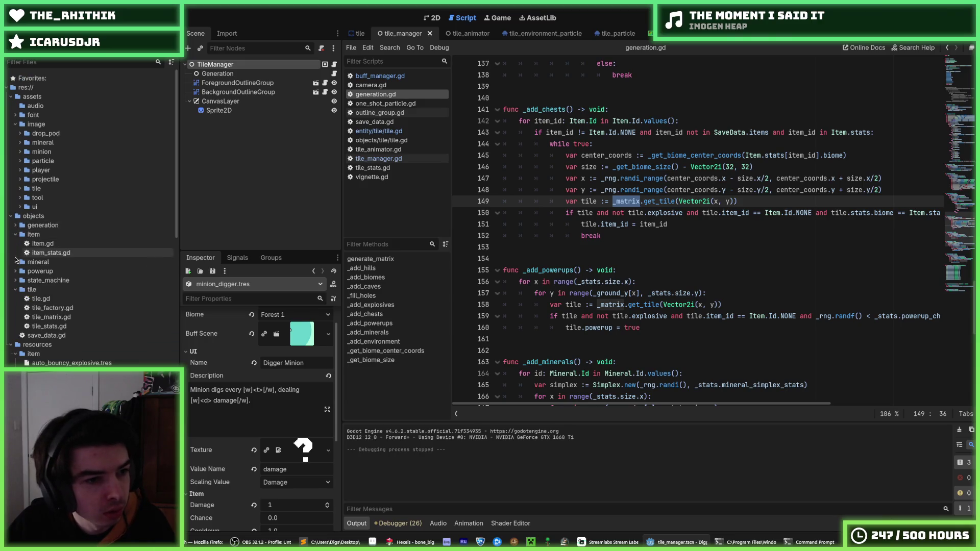
double_click(46, 318)
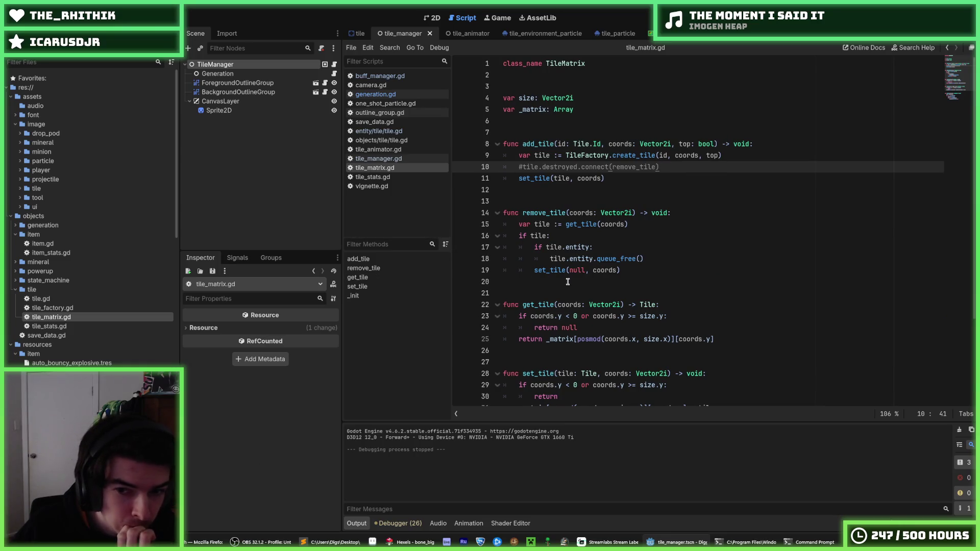
Step: Return to generation.gd, check lines 149–151, then jump to the biome coordinate functions
left_click(394, 131)
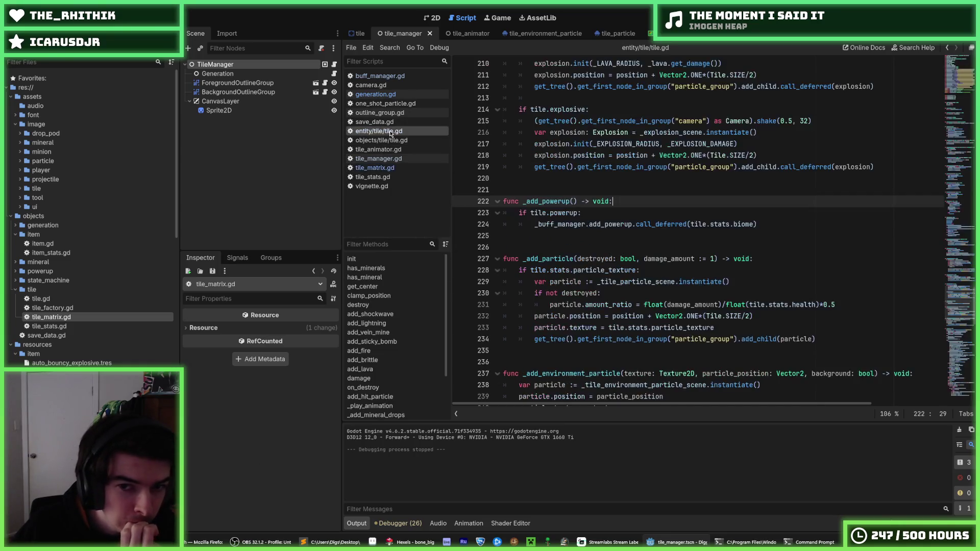
left_click(378, 94)
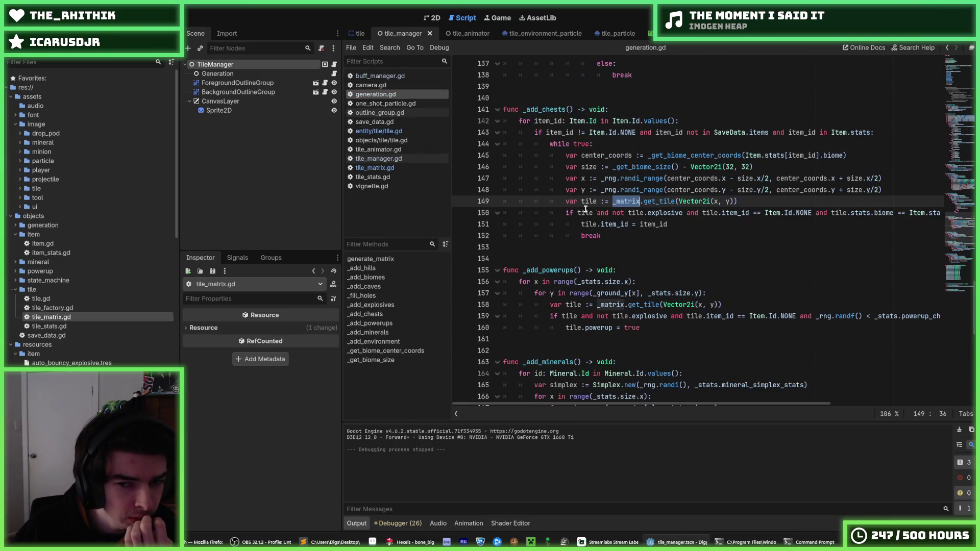
left_click(734, 216)
key("Up")
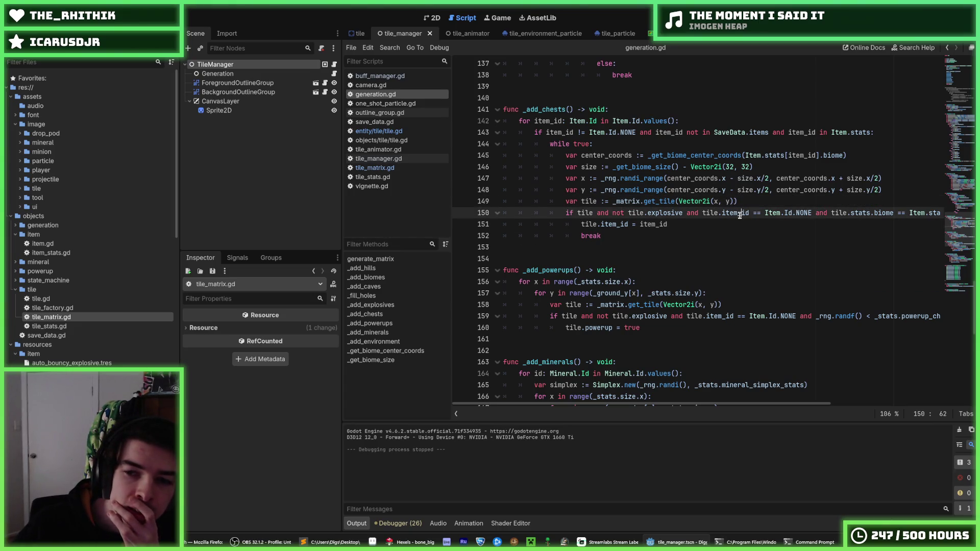
left_click(751, 220)
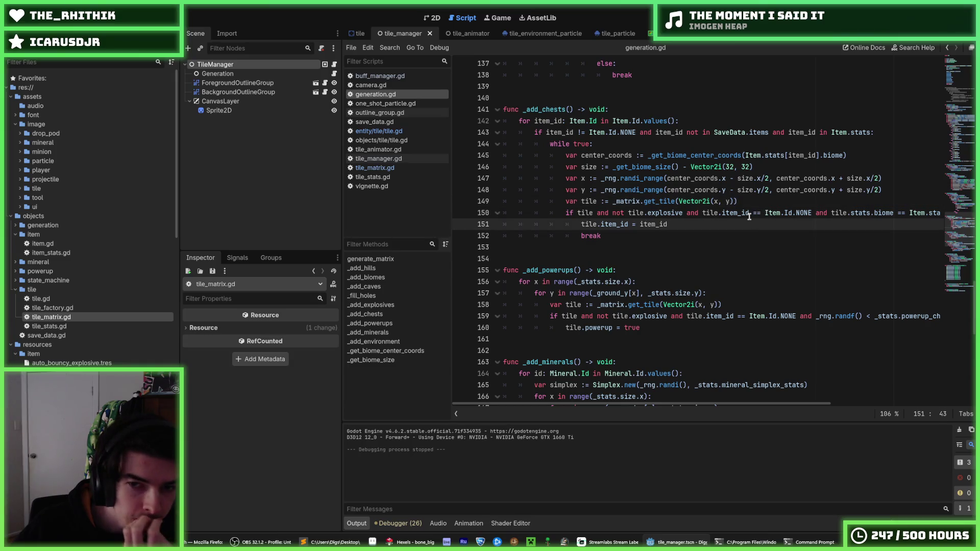
left_click(754, 205)
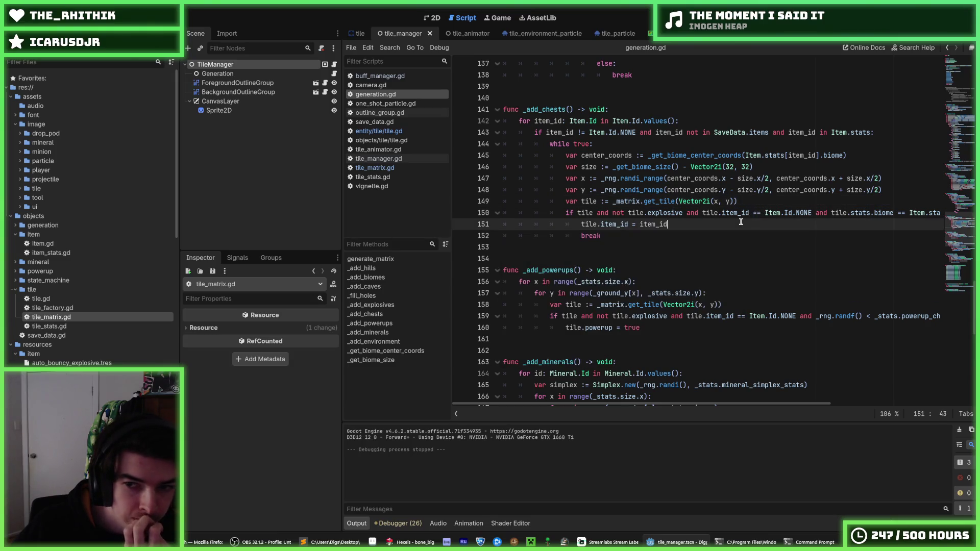
left_click(746, 215)
left_click(752, 223)
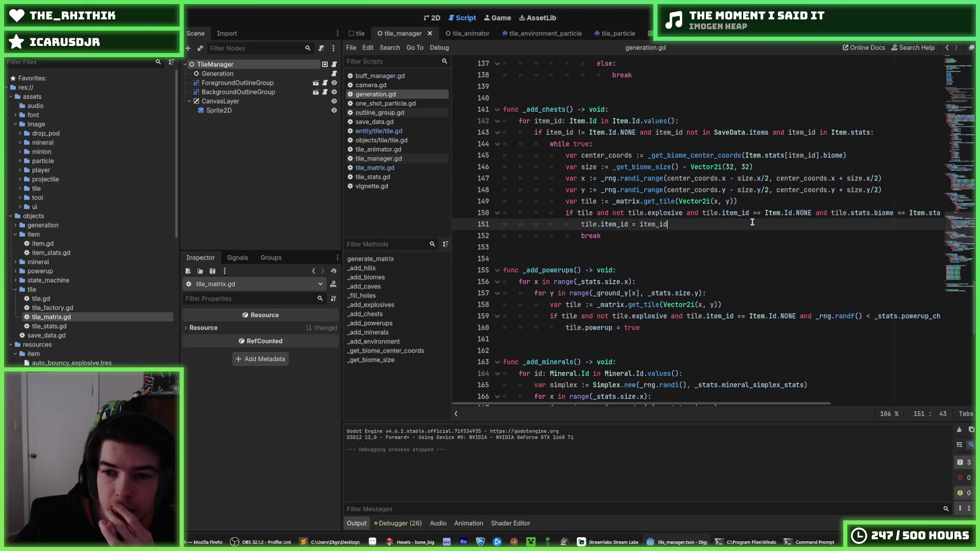
left_click(755, 214)
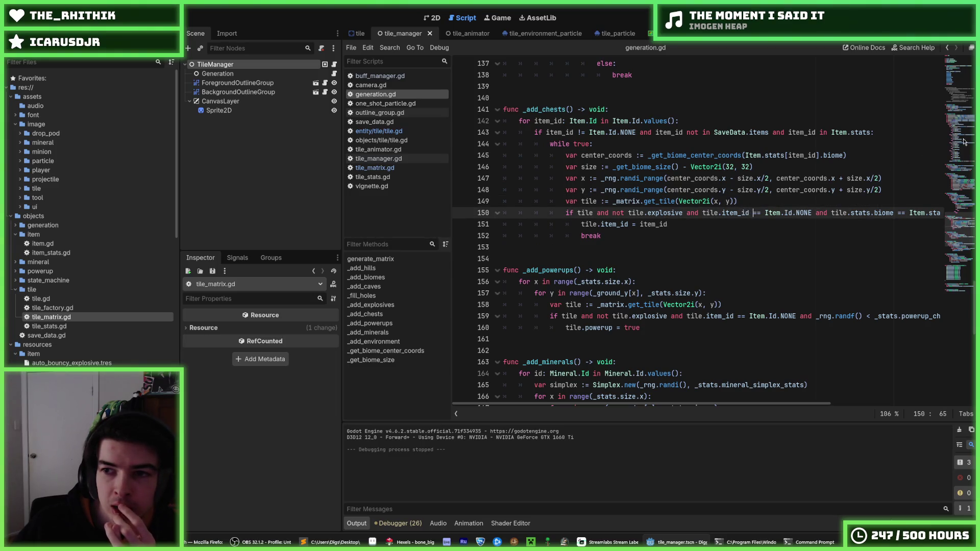
left_click(966, 278)
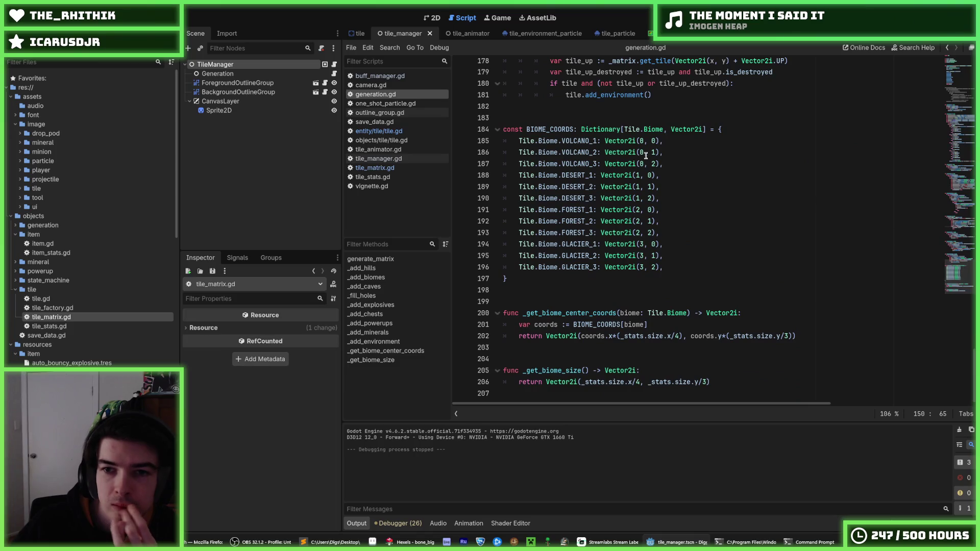
Step: Inspect the VOLCANO_1 coordinates and the _get_biome_center_coords return line
left_click(655, 142)
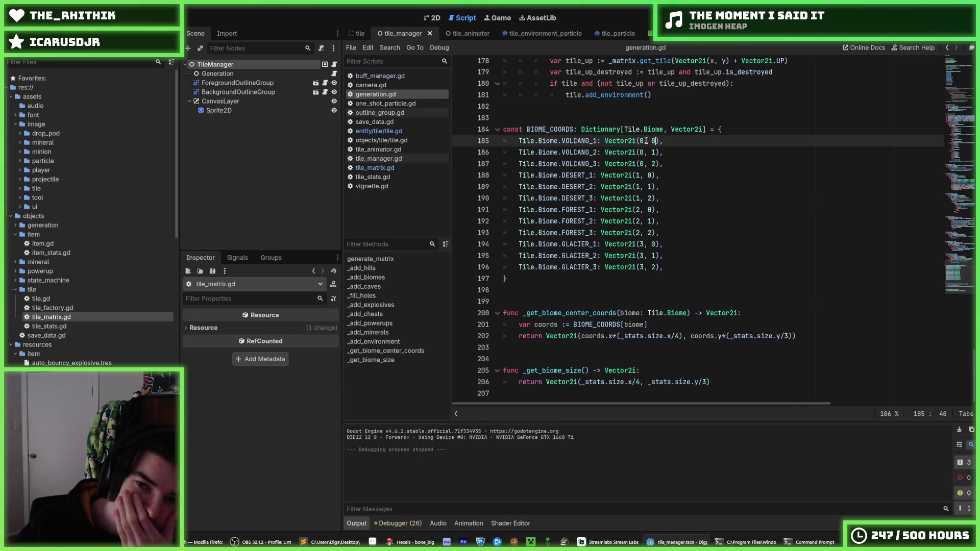
left_click(647, 141)
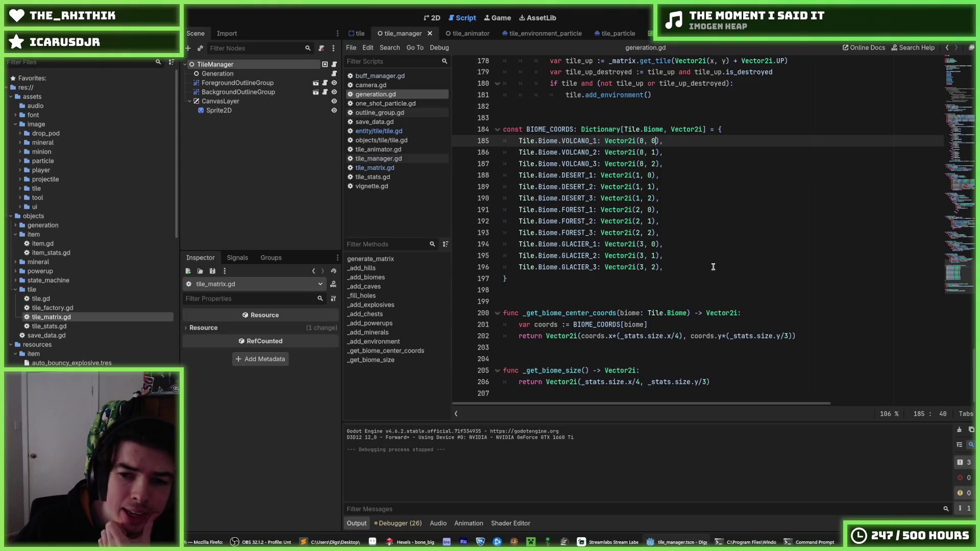
left_click(661, 324)
left_click(686, 337)
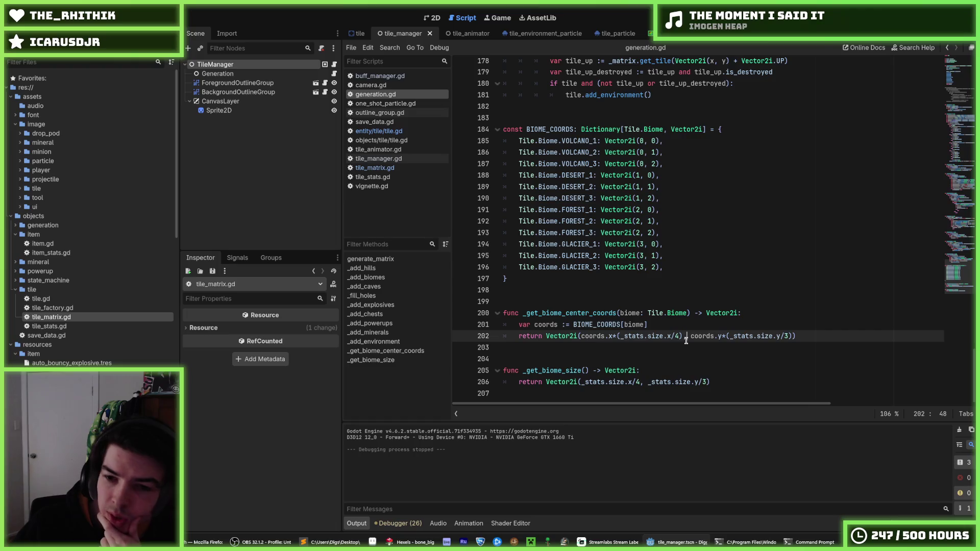
left_click(798, 340)
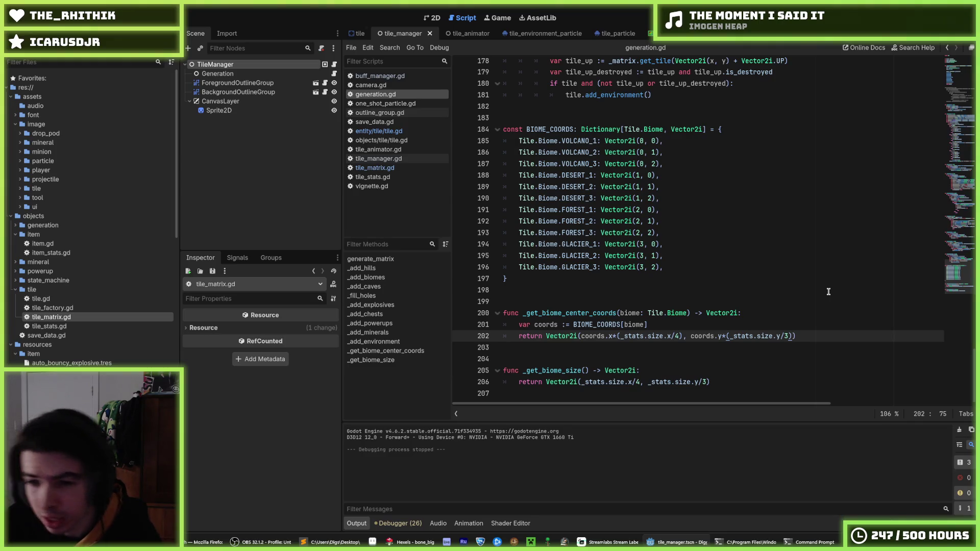
Step: Append ' + _stats.size.y/6' to the biome centre's y coordinate and run the game
left_click(722, 336)
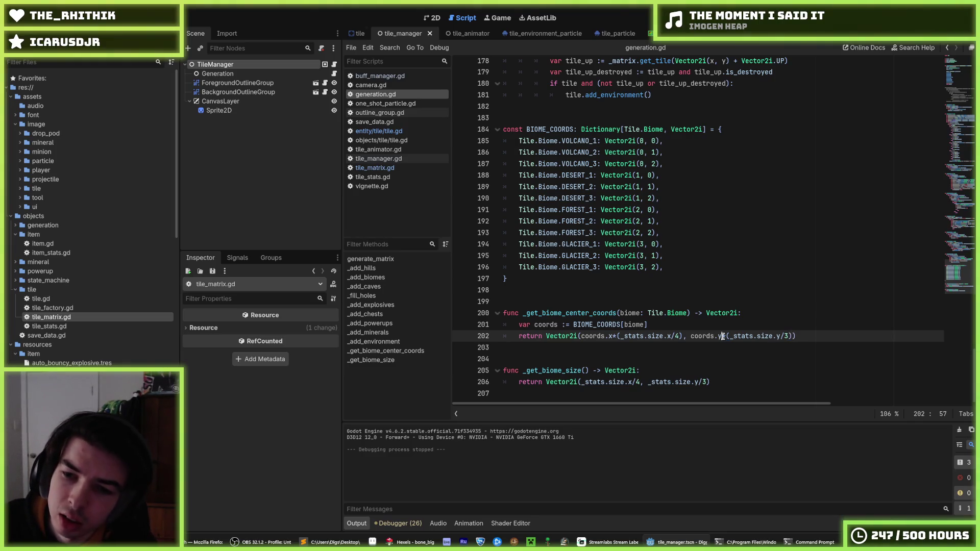
left_click_drag(731, 336, 788, 340)
key("Right")
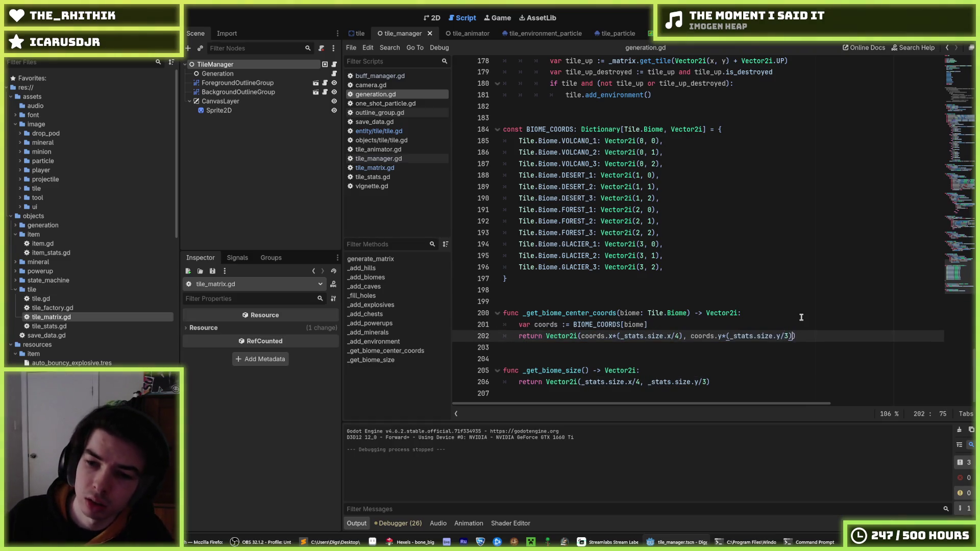
type(") + _stats.size.y/3")
key("BackSpace")
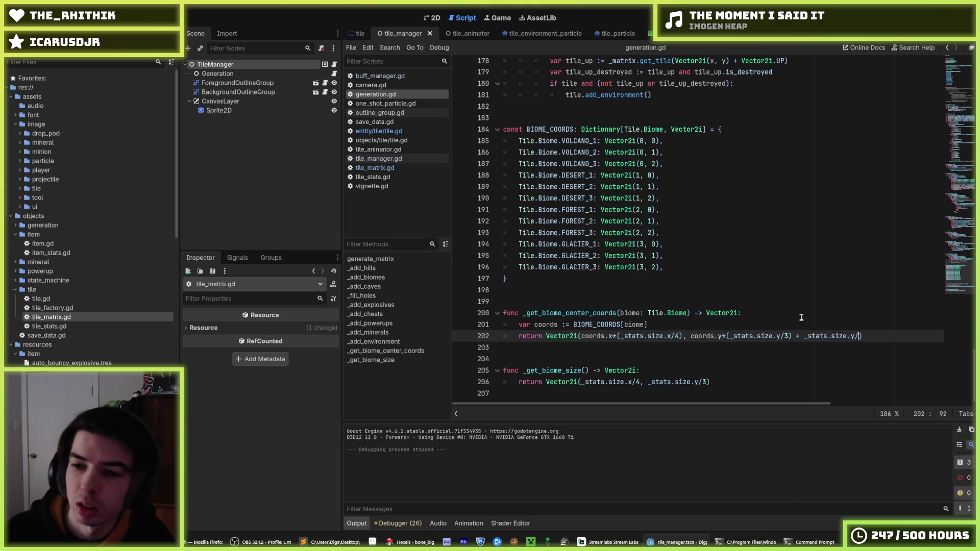
type("6")
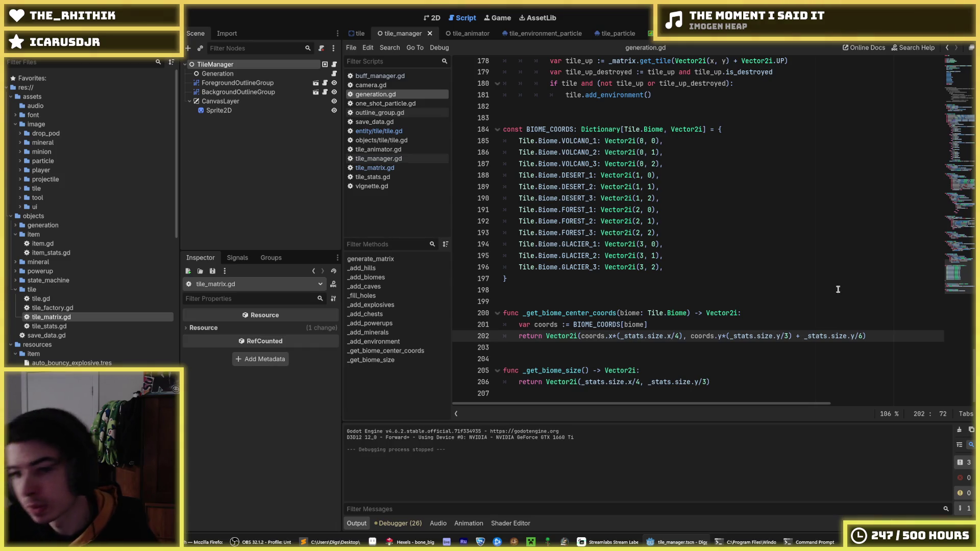
key("F5")
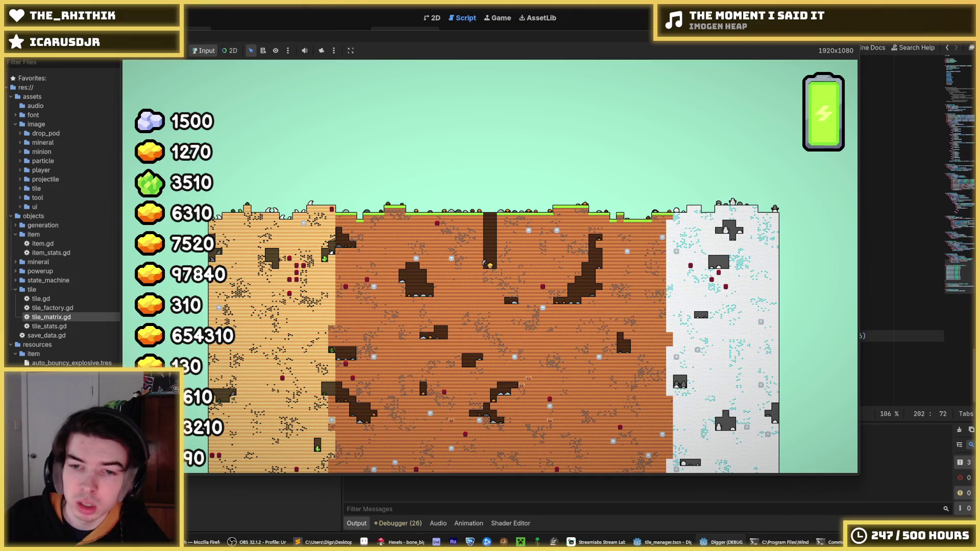
Step: Stop the game and move the BIOME_COORDS dictionary above the member variables
key("F8")
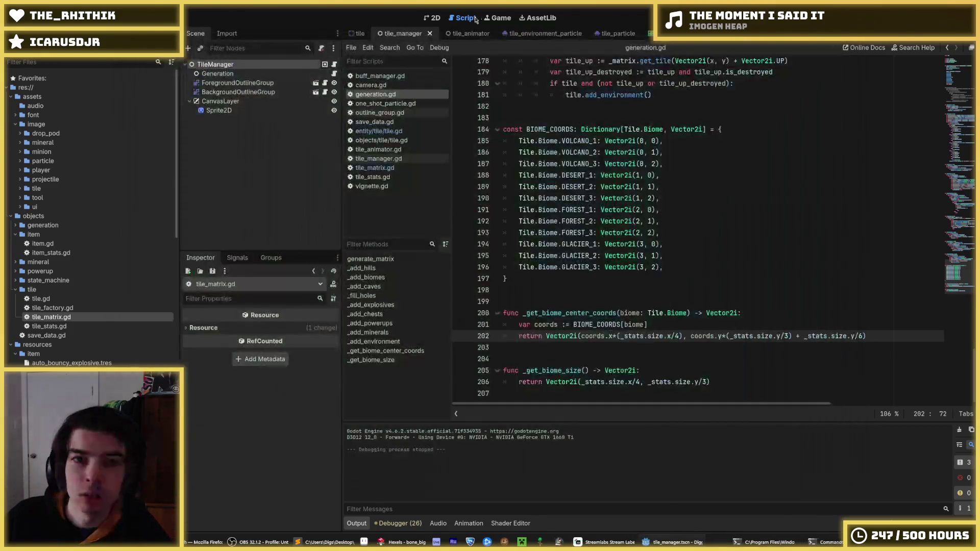
scroll(567, 320, "up", 6)
scroll(567, 320, "down", 5)
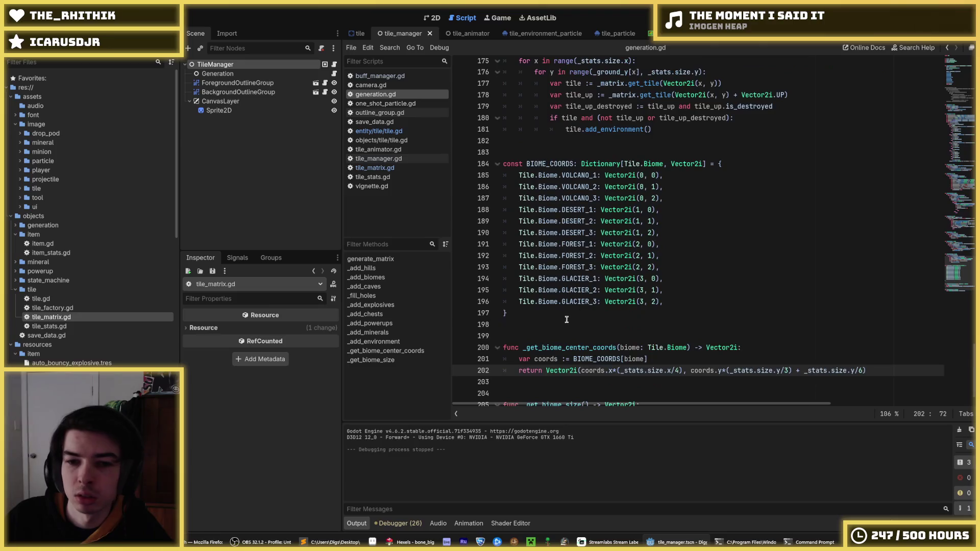
mouse_move(566, 320)
left_mouse_down()
mouse_move(644, 187)
mouse_move(591, 140)
left_mouse_up()
scroll(740, 182, "up", 5)
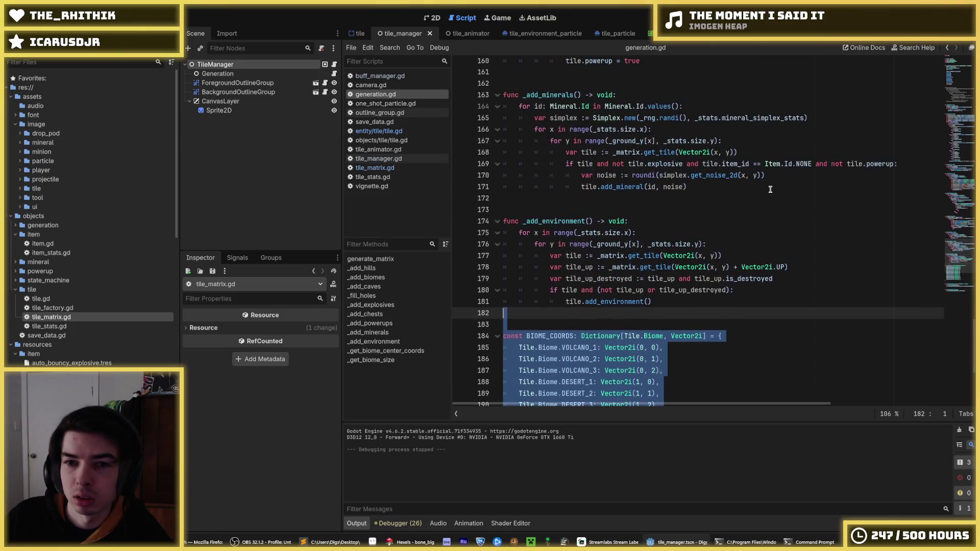
key("alt+Up")
key("alt+Up")
key("alt+Up")
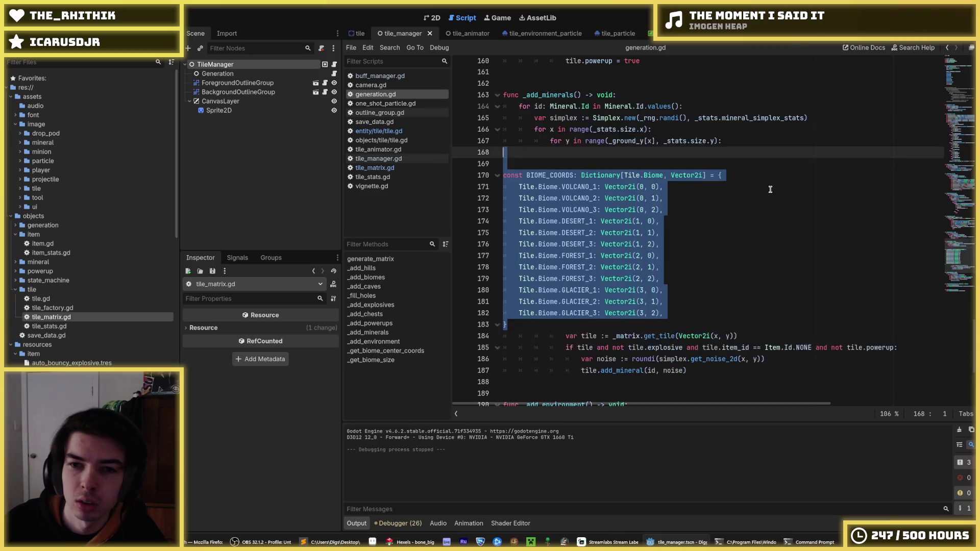
key("alt+Up")
key("alt+Up")
key("alt+Up")
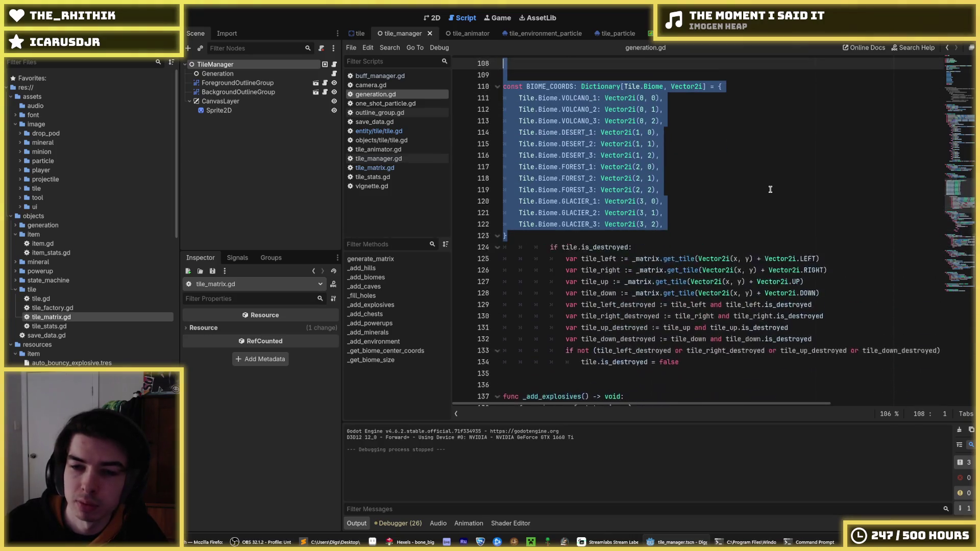
key("alt+Up")
key("alt+Up")
key("alt+Up")
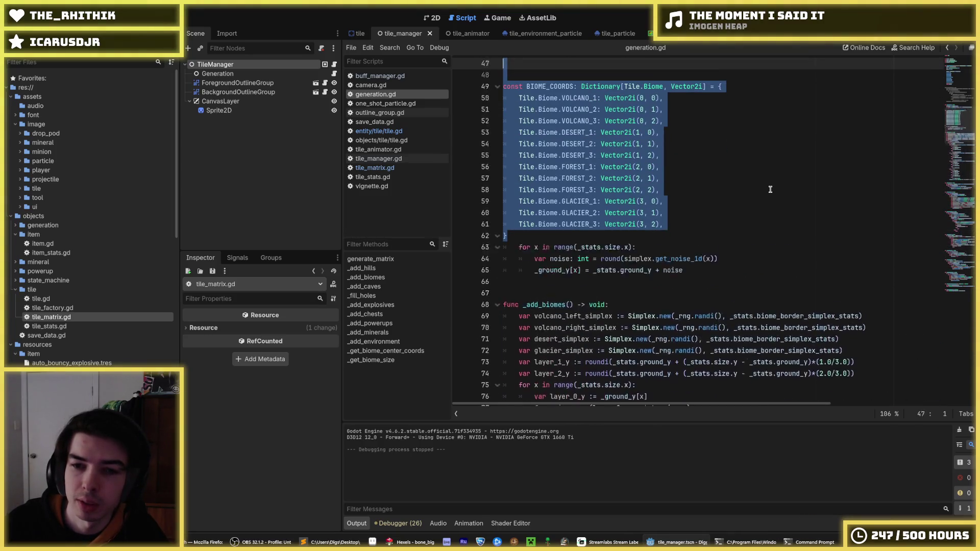
key("alt+Up")
key("alt+Up")
key("alt+Up")
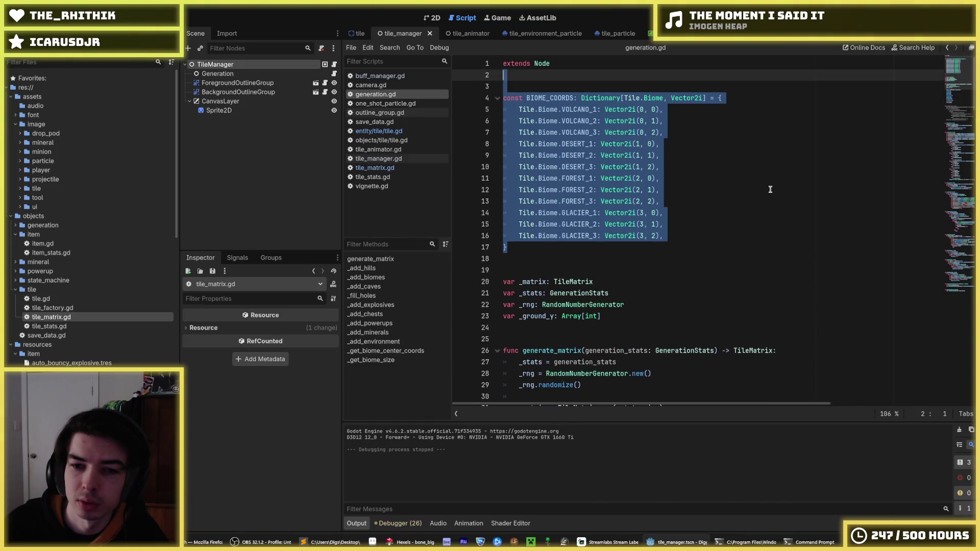
key("alt+Up")
key("alt+Up")
key("alt+Up")
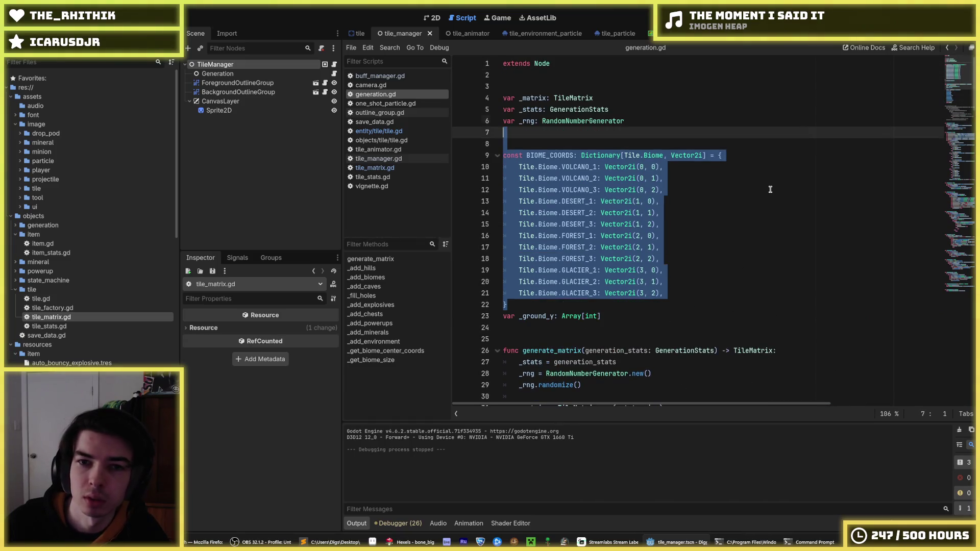
Step: Remove the extra blank line after BIOME_COORDS and save generation.gd
key("Down")
key("Down")
key("Down")
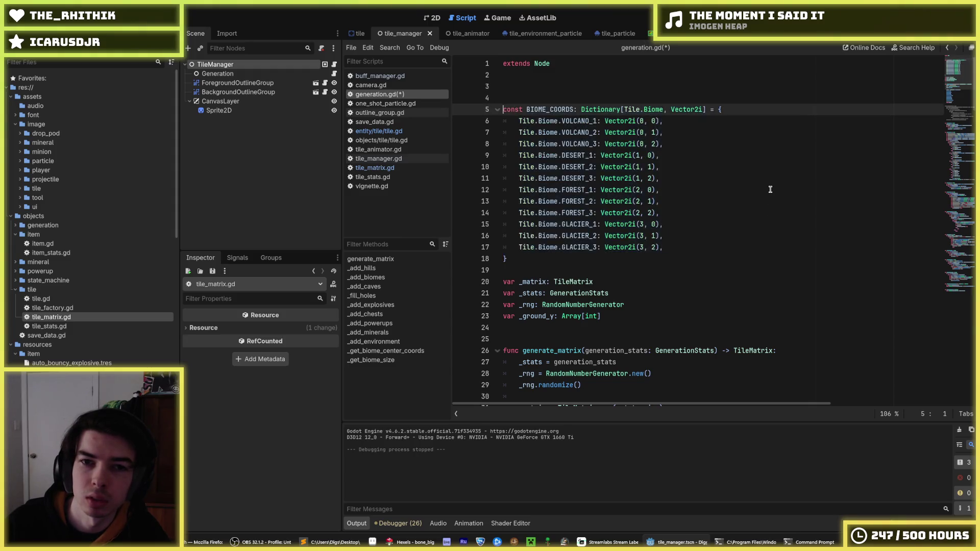
key("BackSpace")
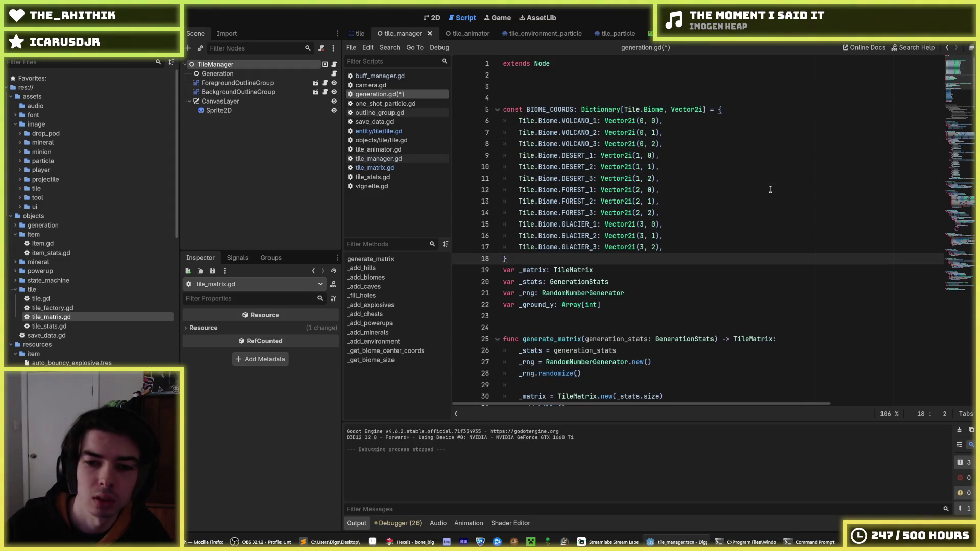
left_click_drag(963, 82, 967, 289)
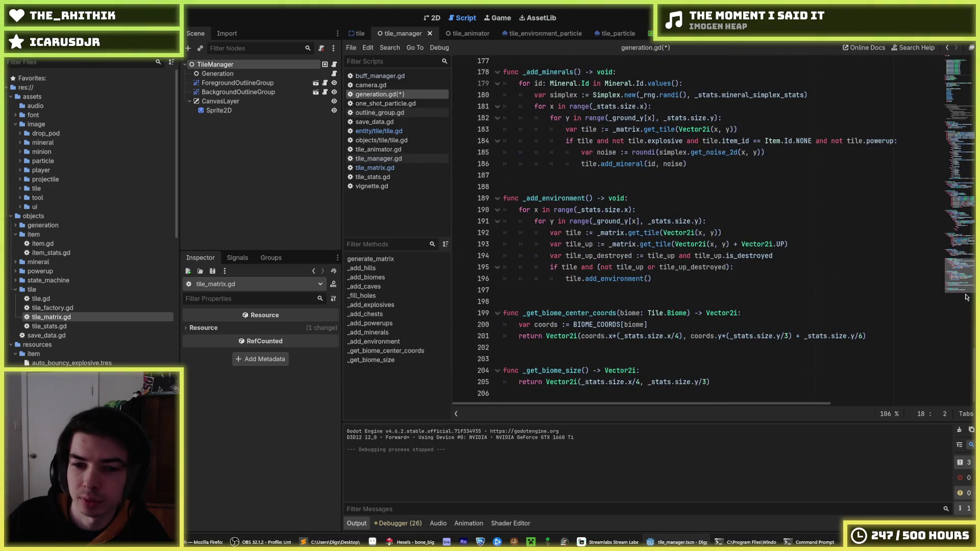
left_click(680, 302)
key("ctrl+s")
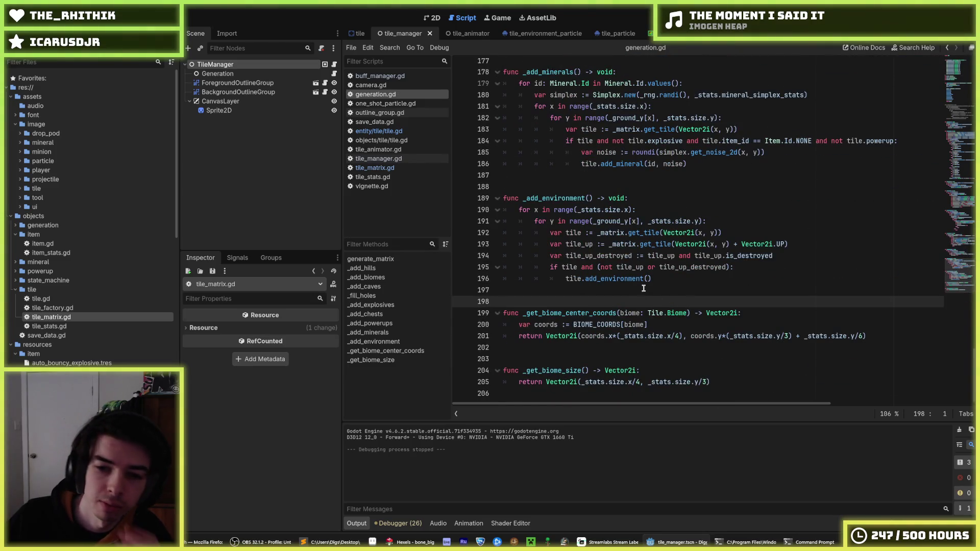
Step: Change the chest-area margin from Vector2i(32, 32) to Vector2i(40, 40)
scroll(644, 289, "up", 9)
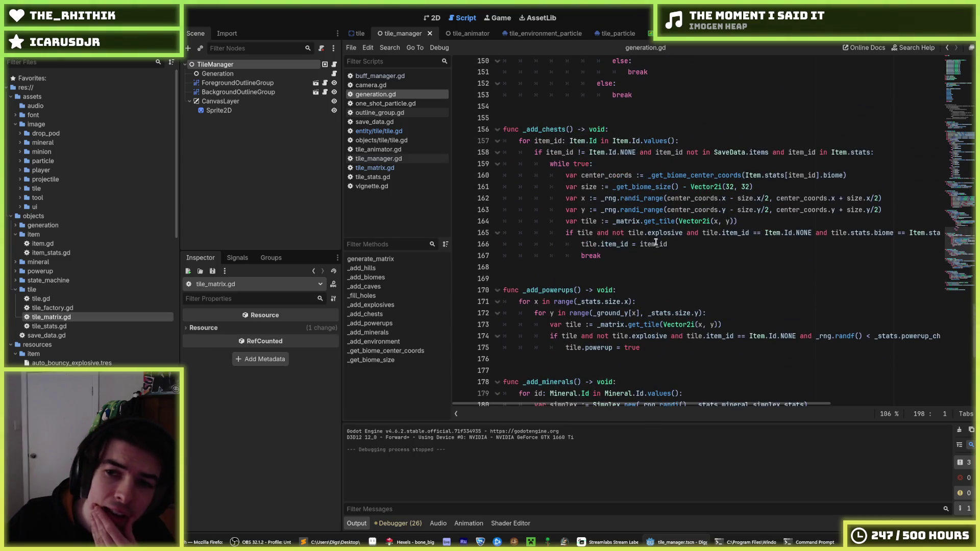
double_click(729, 187)
key("ctrl+d")
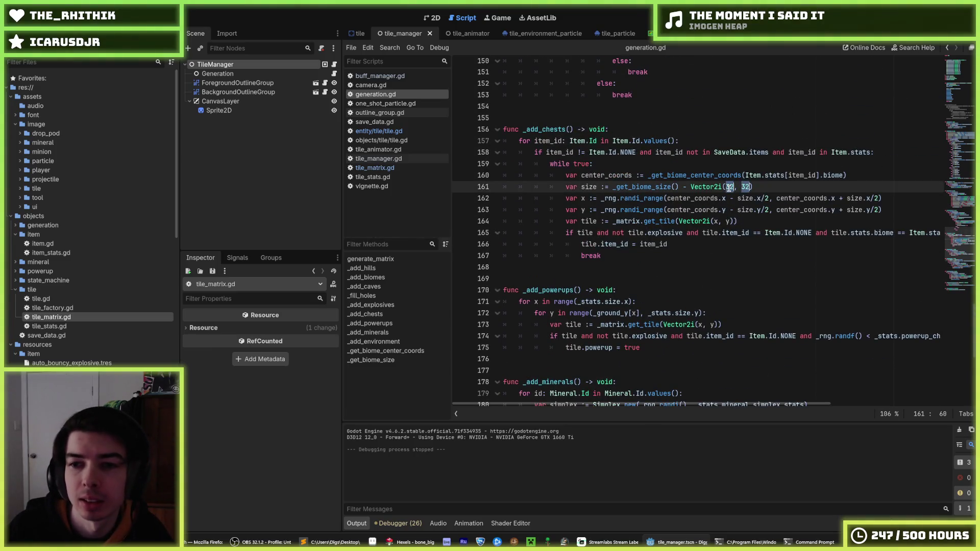
type("40")
key("Up")
key("Up")
key("Up")
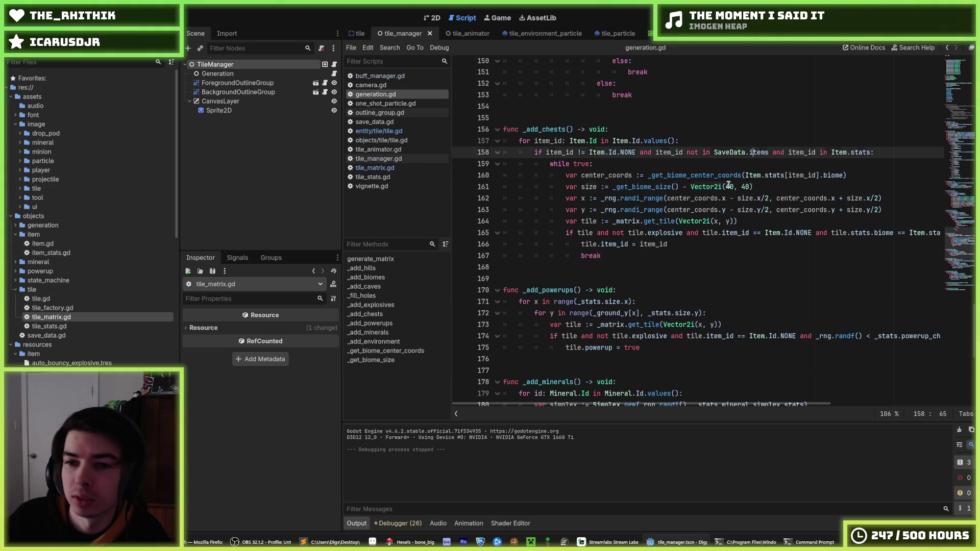
double_click(730, 187)
key("ctrl+d")
type("48")
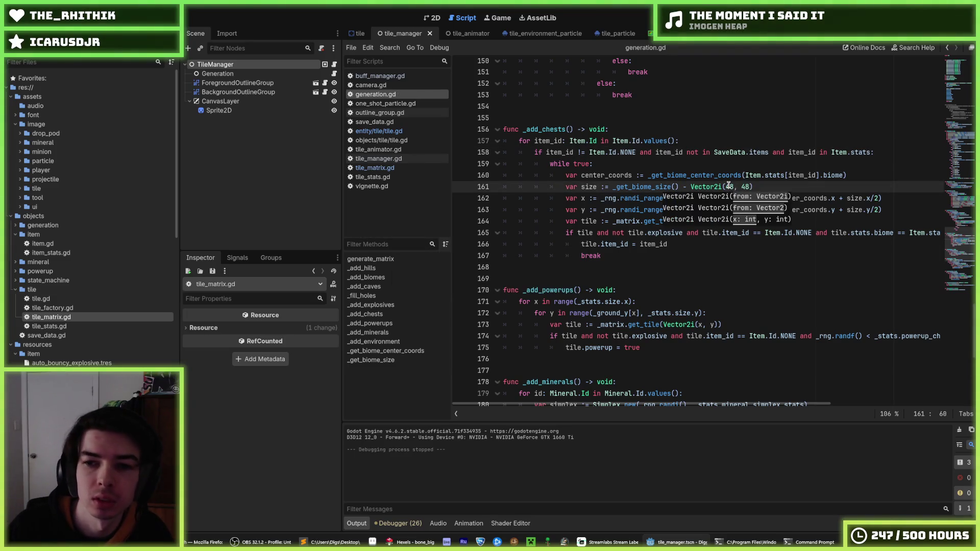
key("ctrl+z")
left_click(757, 168)
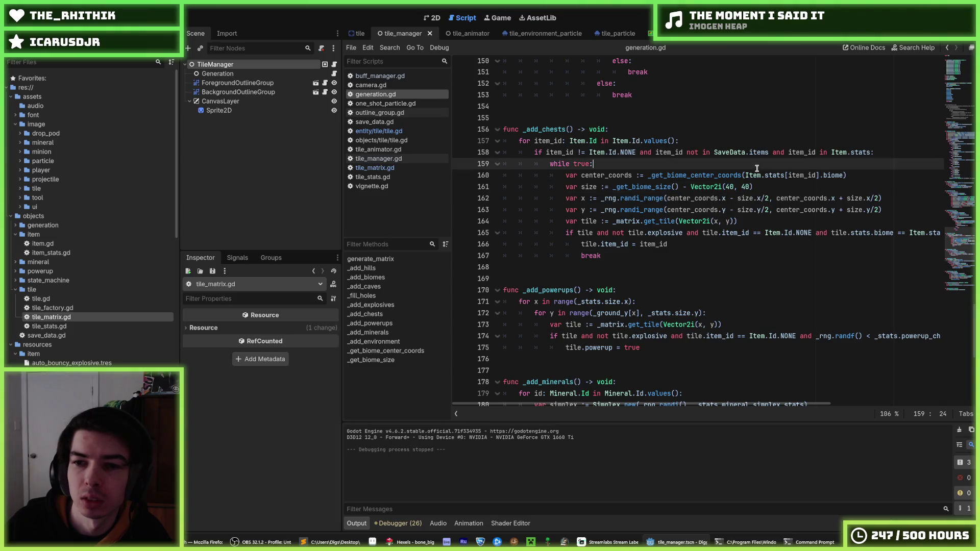
Step: Run the game to test chest placement, then close it
key("F5")
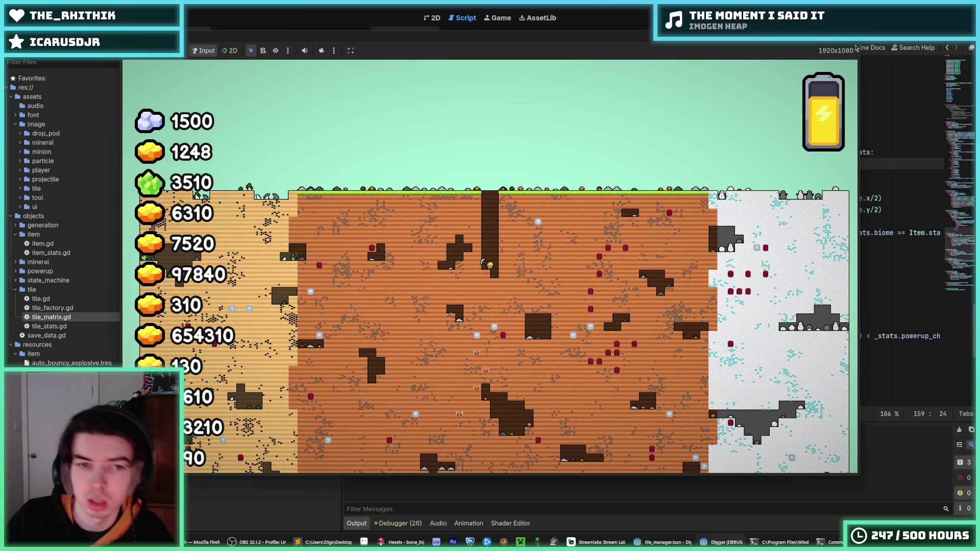
key("F8")
left_click_drag(963, 228, 970, 105)
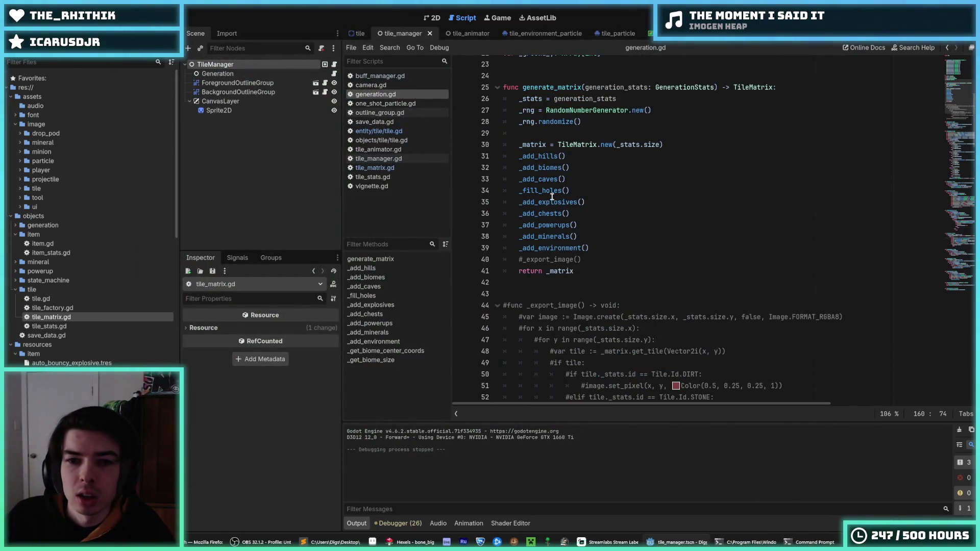
left_click(579, 215)
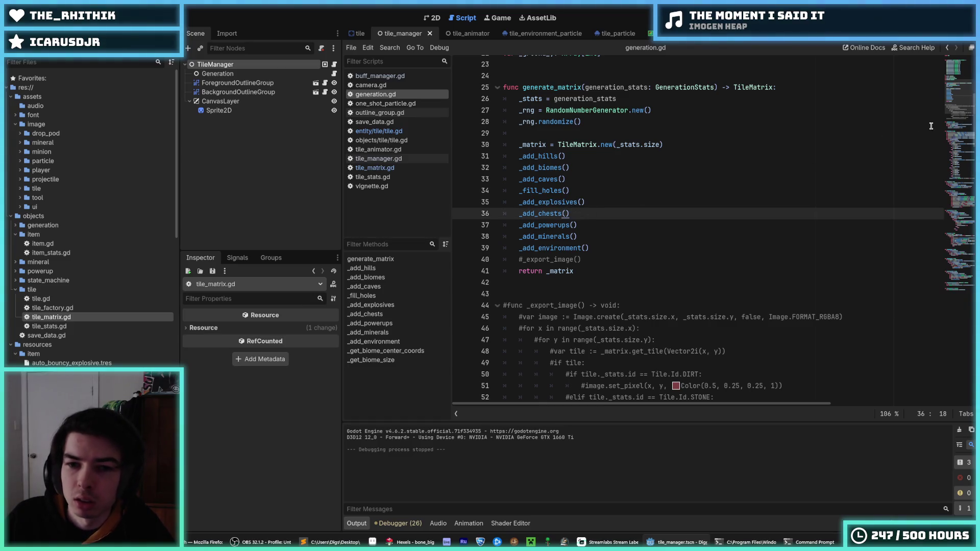
mouse_move(960, 109)
left_mouse_down()
mouse_move(952, 295)
mouse_move(961, 260)
left_mouse_up()
left_click_drag(825, 196, 940, 196)
left_click(872, 196)
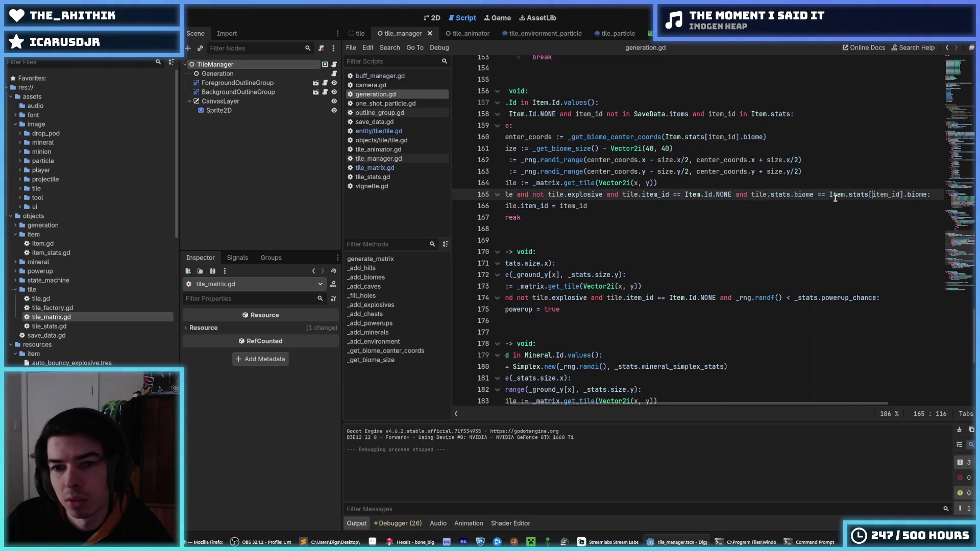
left_click_drag(722, 196, 462, 198)
left_click(598, 195)
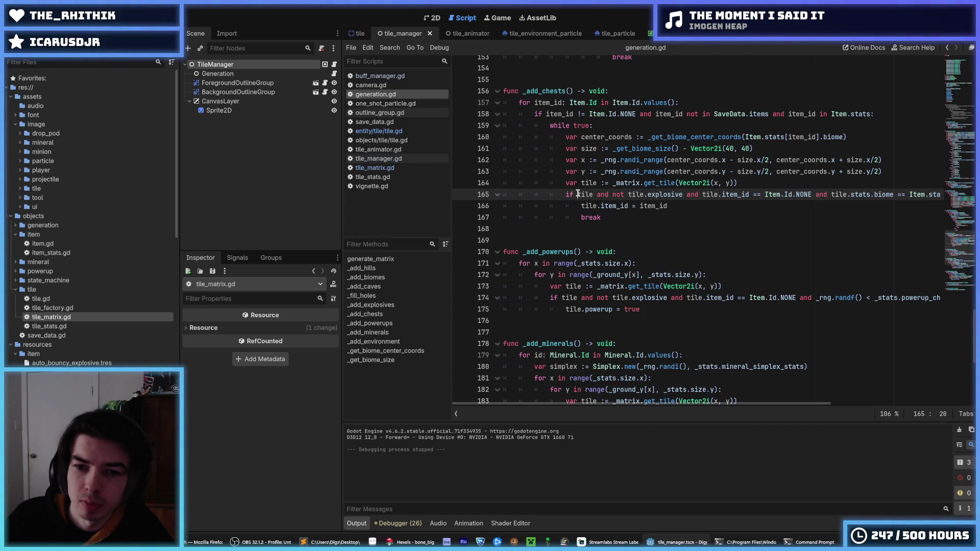
left_click(562, 299)
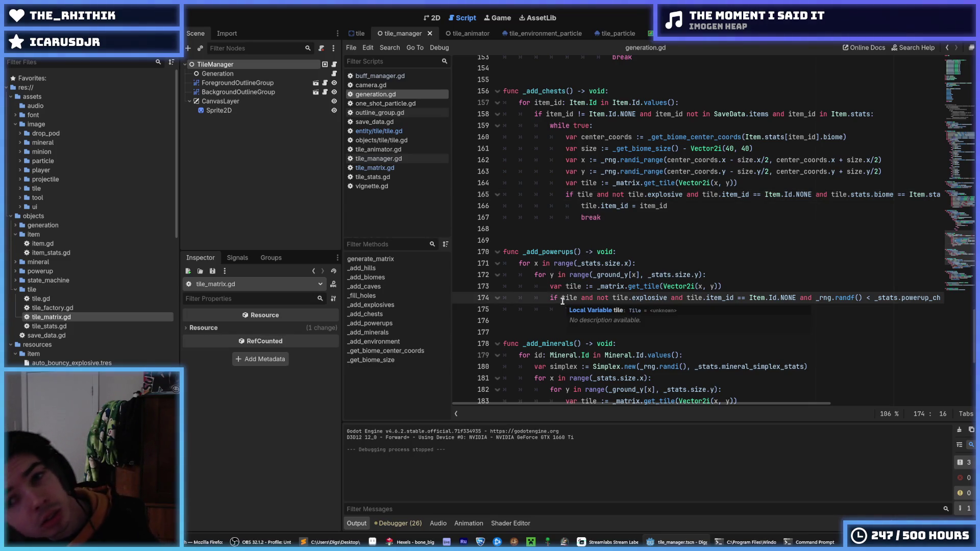
Step: Add a 'not tile.is_destroyed' check to the chest condition and copy it
left_click(593, 194)
type(".is")
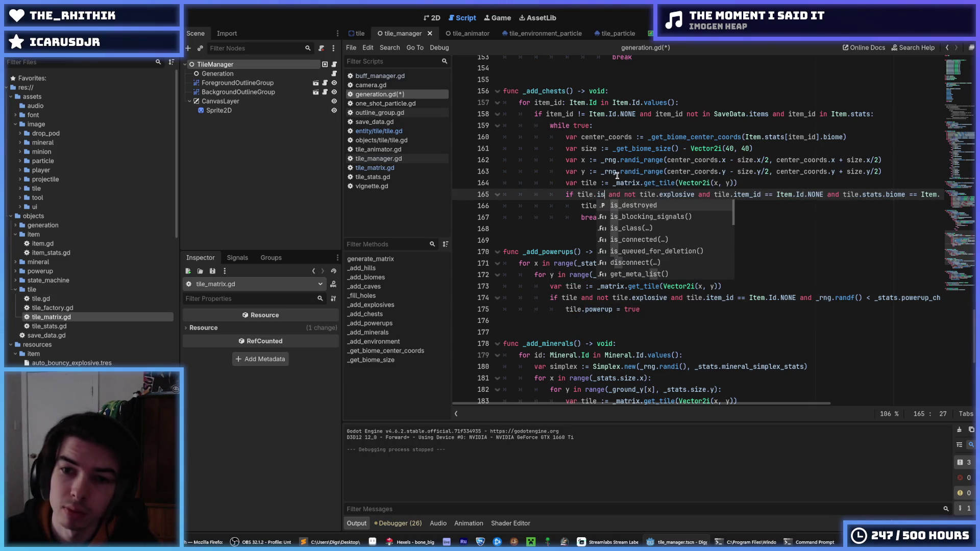
key("Return")
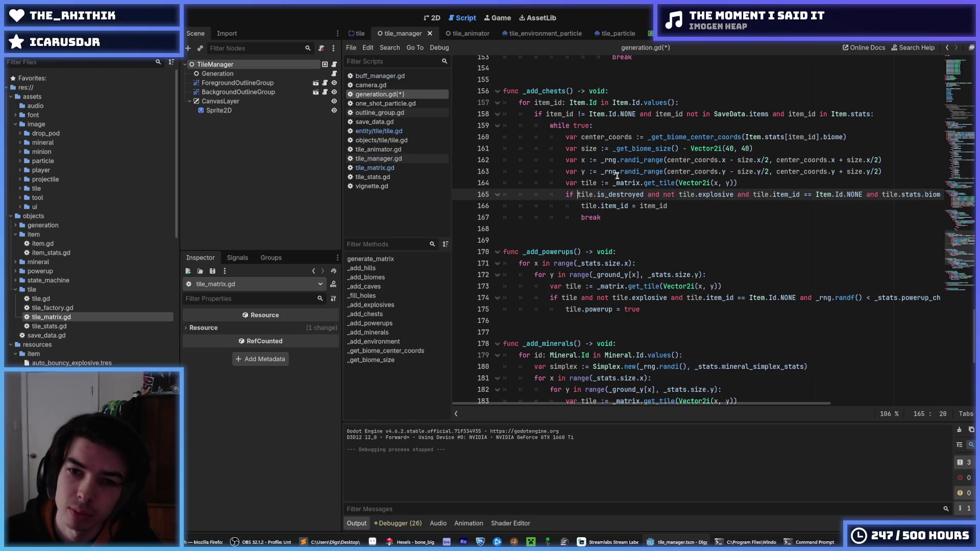
type("not")
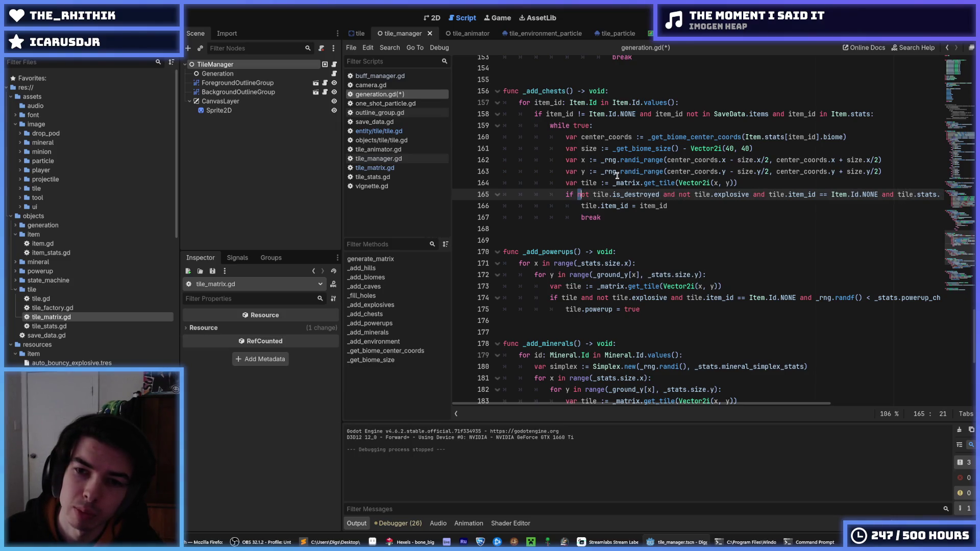
key("ctrl+shift+Right")
key("ctrl+shift+Right")
key("ctrl+shift+Right")
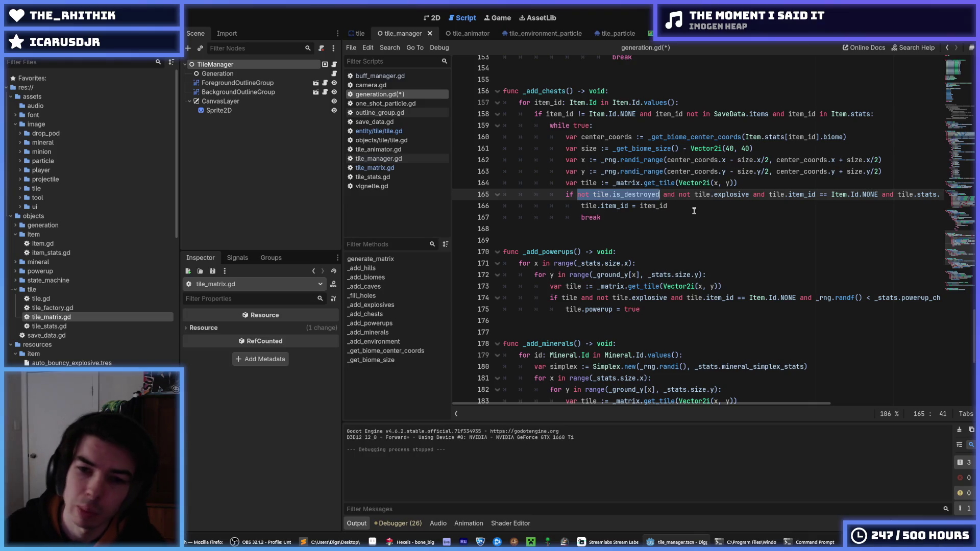
key("ctrl+c")
Step: Add the destroyed-tile check to the powerup condition alongside the tile check
double_click(569, 297)
key("ctrl+v")
left_click(698, 306)
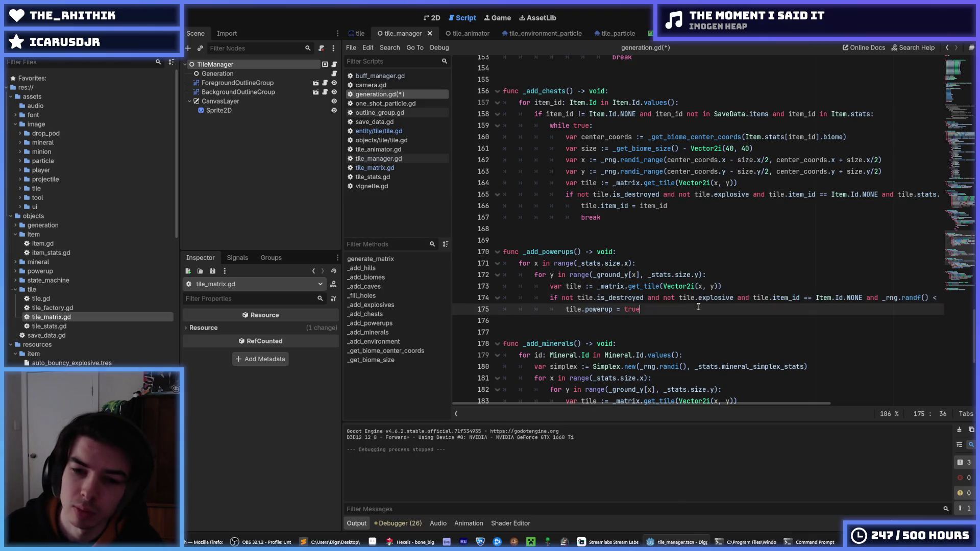
scroll(694, 305, "down", 4)
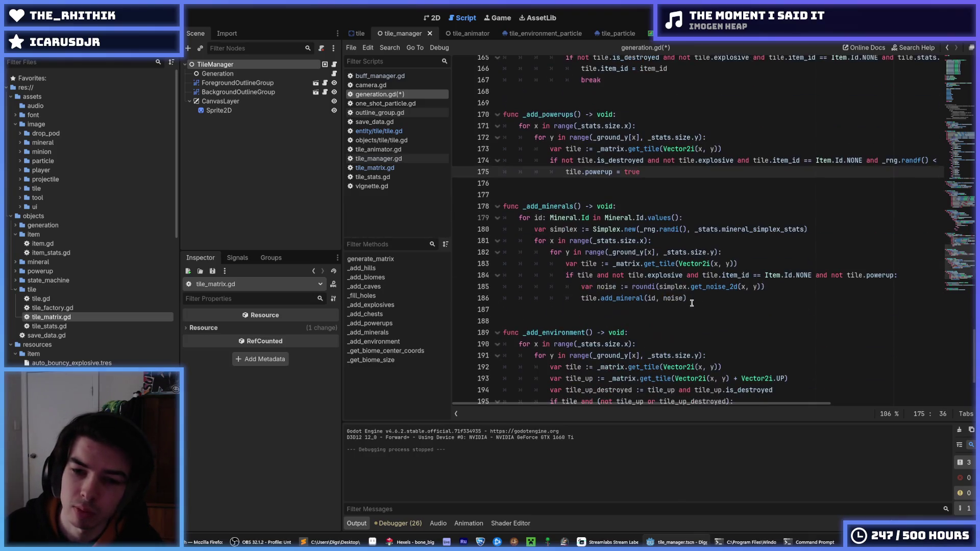
double_click(585, 275)
left_click(760, 263)
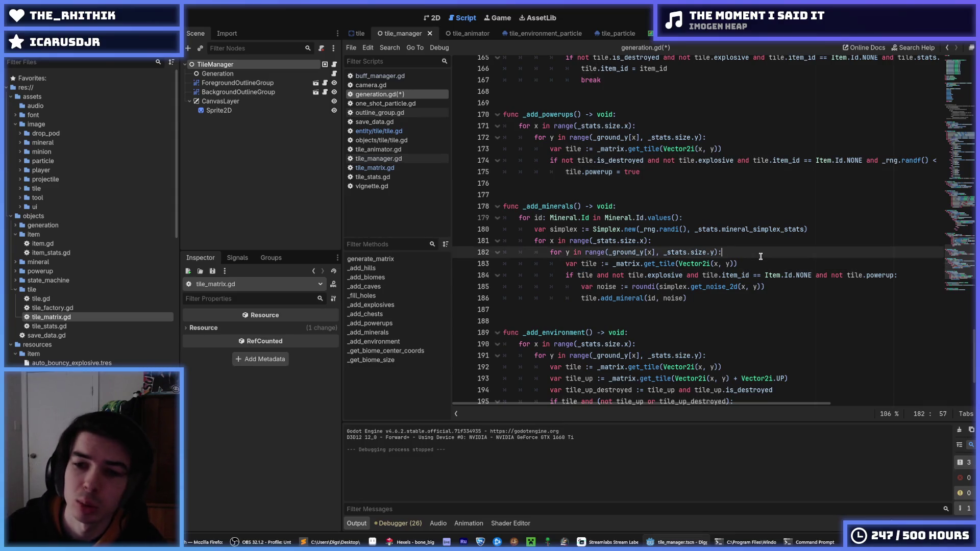
scroll(713, 249, "up", 4)
key("ctrl+z")
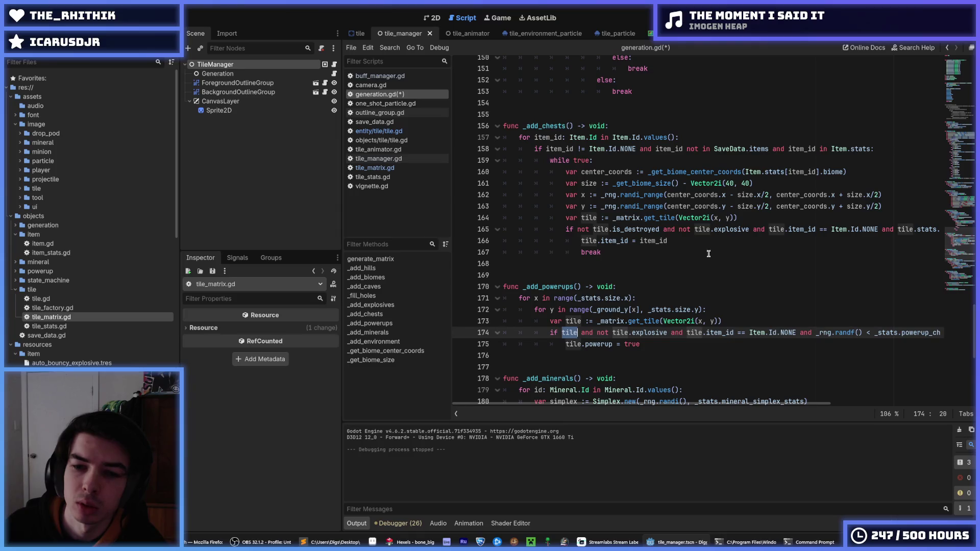
key("ctrl+y")
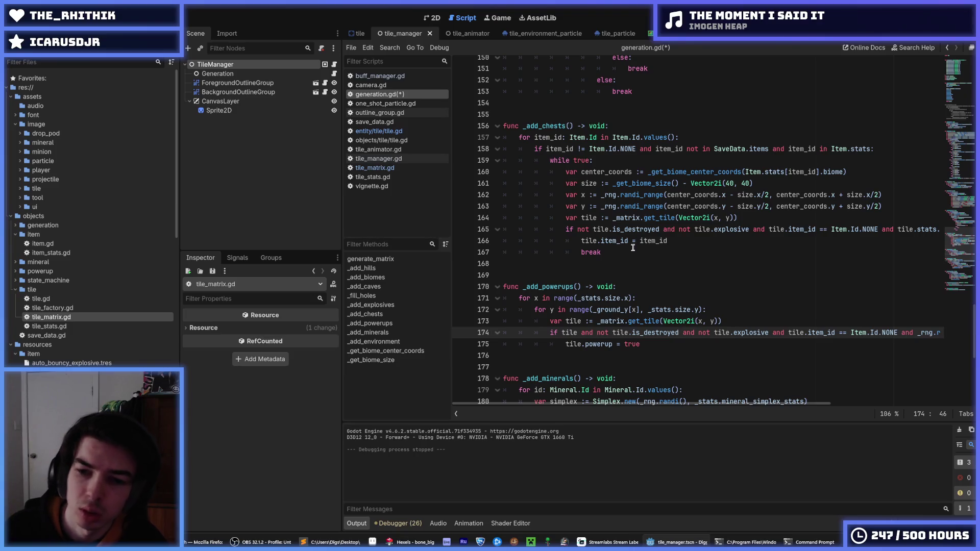
Step: Paste 'not tile.is_destroyed and' into the mineral condition
left_click_drag(680, 333, 591, 335)
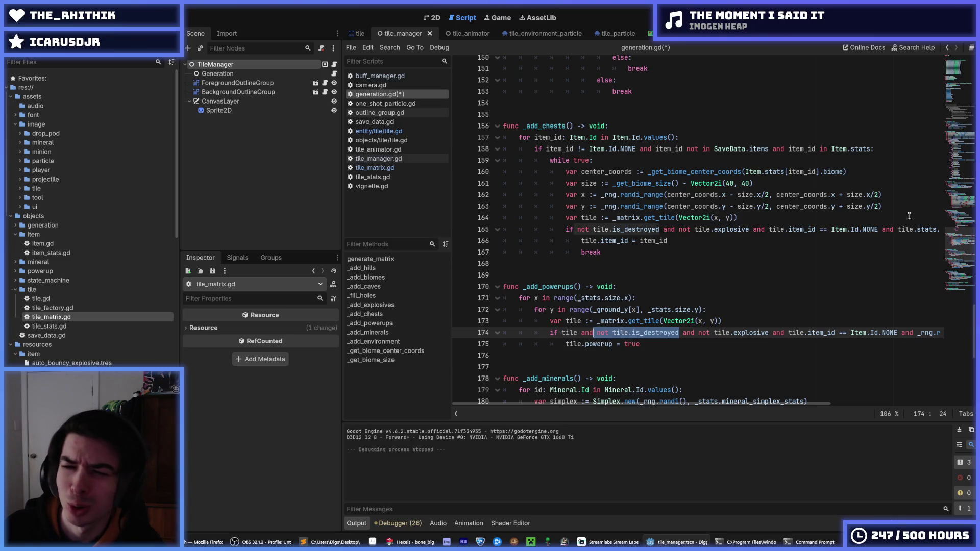
mouse_move(964, 225)
left_mouse_down()
mouse_move(960, 286)
mouse_move(966, 194)
mouse_move(970, 262)
left_mouse_up()
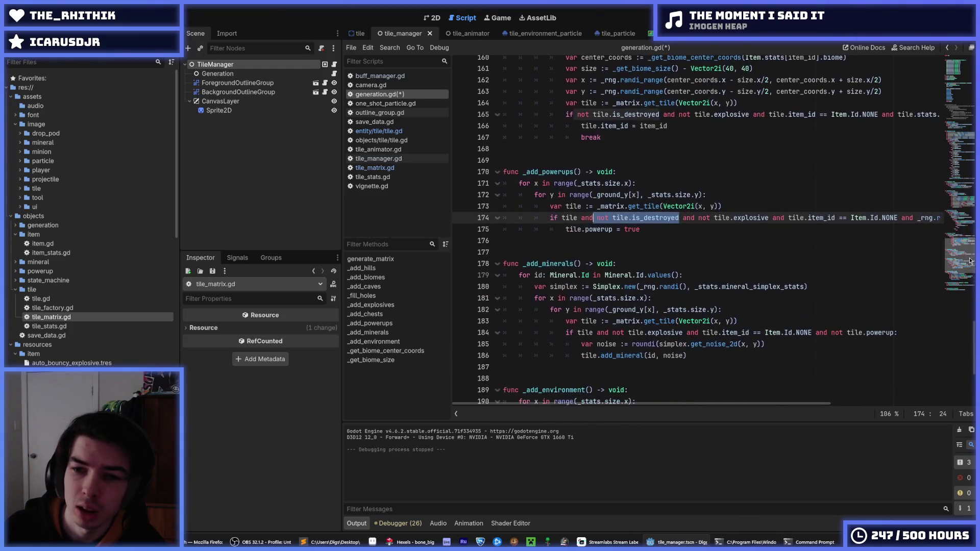
left_click(610, 335)
key("ctrl+v")
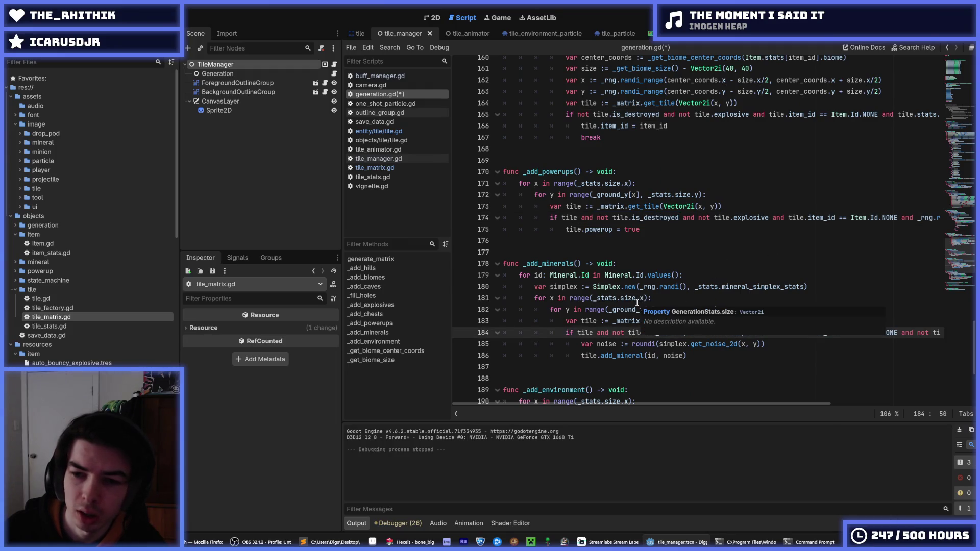
type("and")
Step: Look over the tile lookup lines in the mineral loop and the updated conditions
scroll(656, 291, "down", 2)
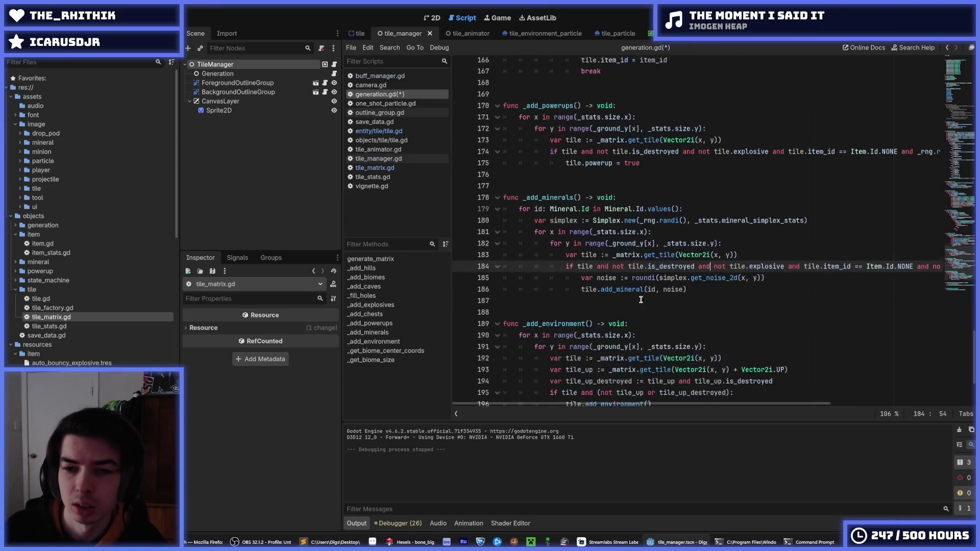
scroll(658, 287, "down", 3)
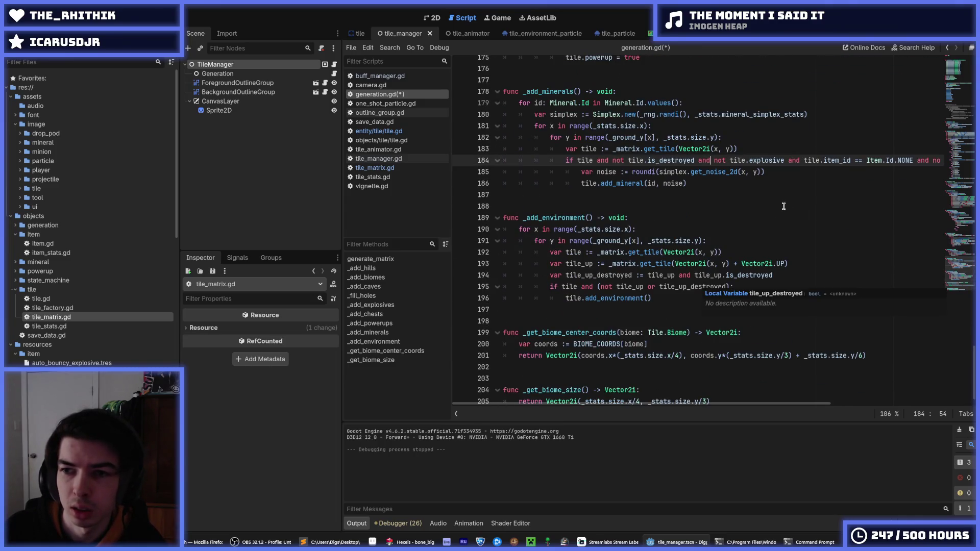
left_click_drag(740, 148, 440, 136)
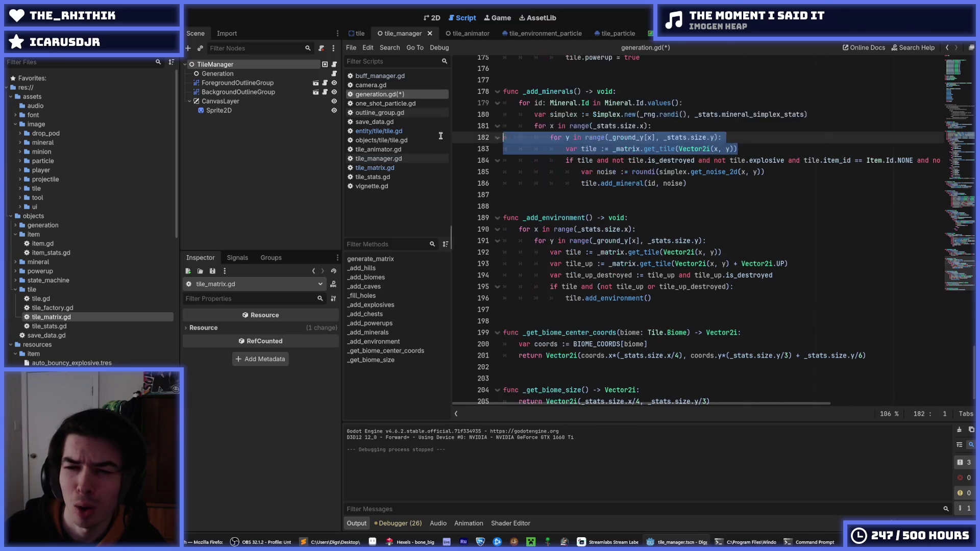
scroll(587, 189, "up", 1)
left_click(734, 243)
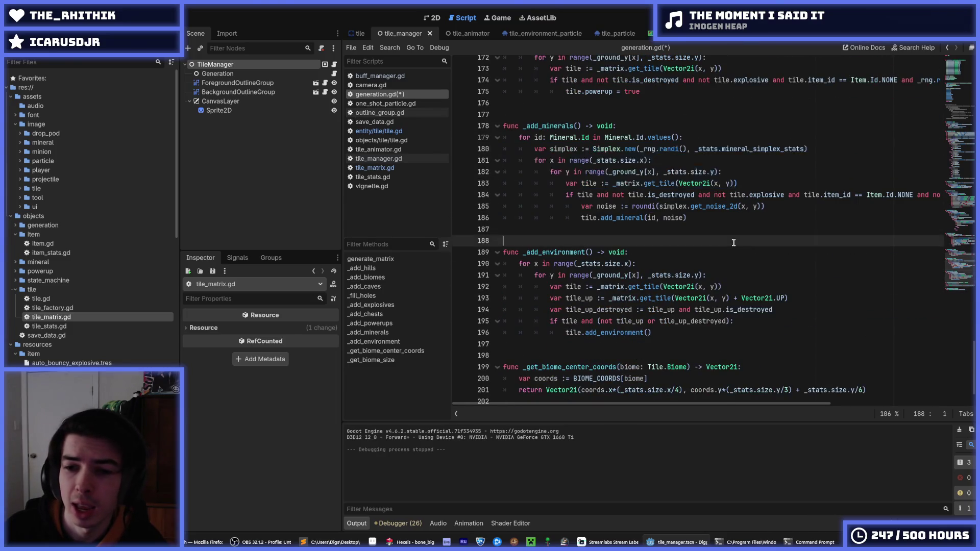
left_click(747, 214)
scroll(752, 215, "up", 12)
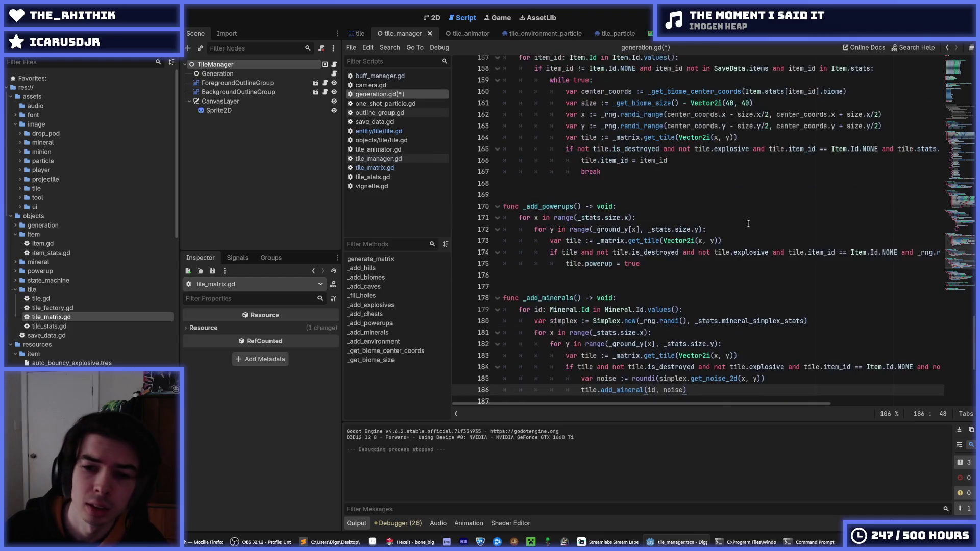
scroll(752, 225, "down", 12)
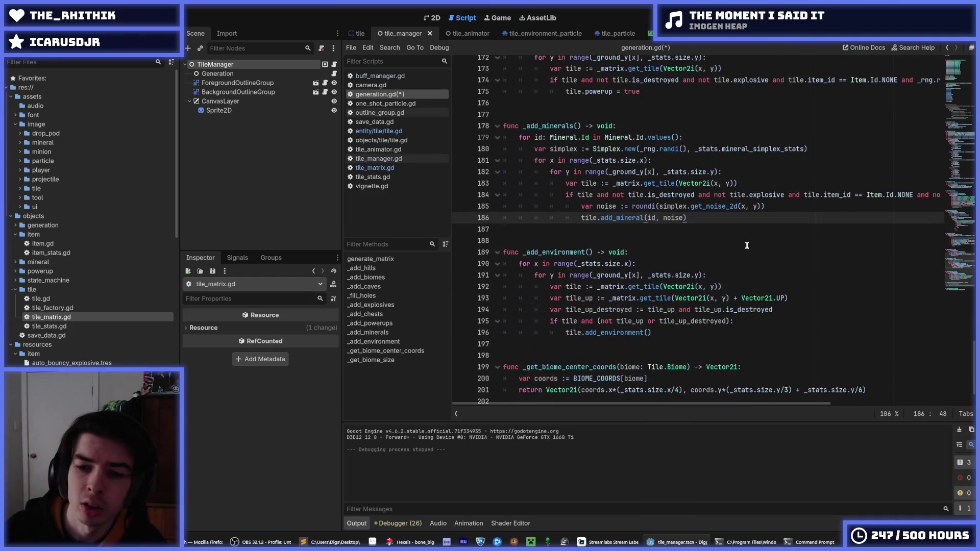
scroll(747, 246, "up", 20)
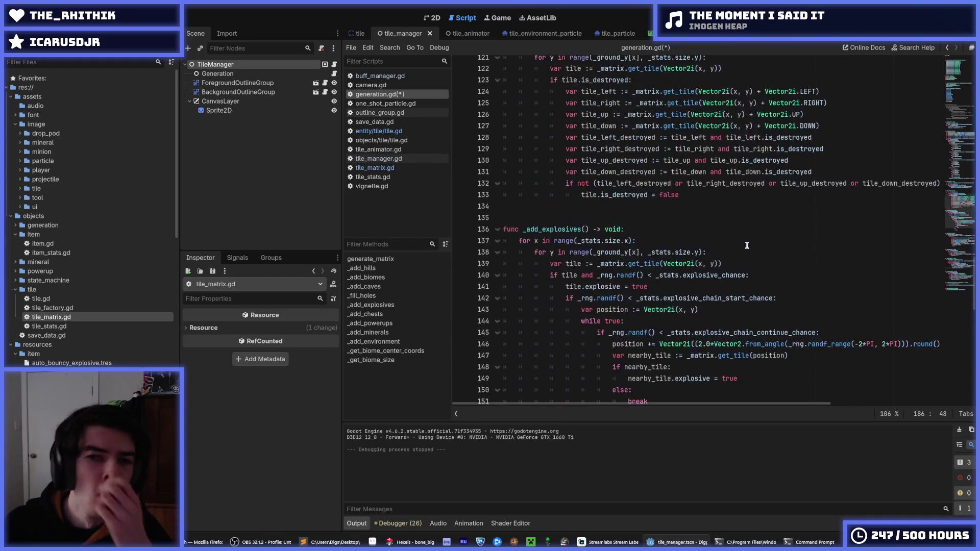
scroll(747, 246, "down", 20)
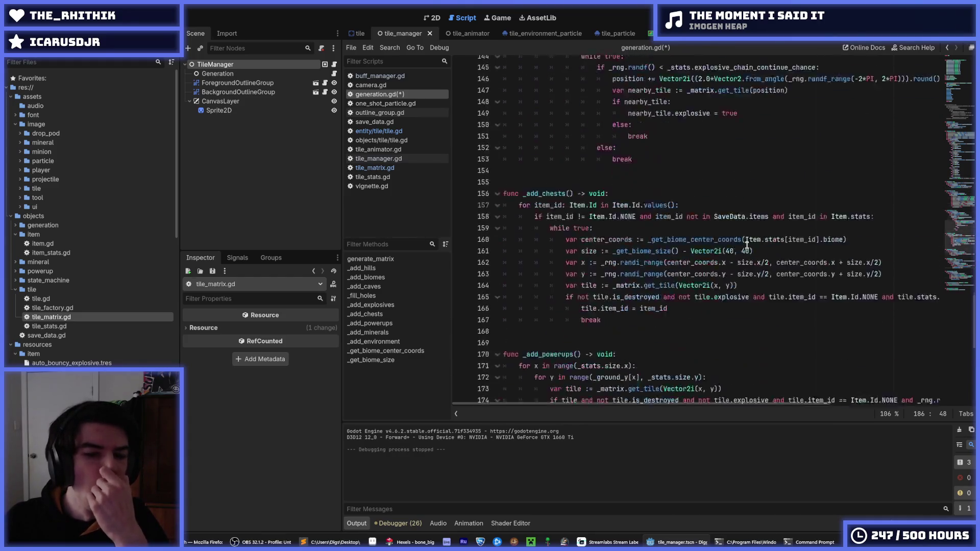
left_click(761, 224)
key("ctrl+s")
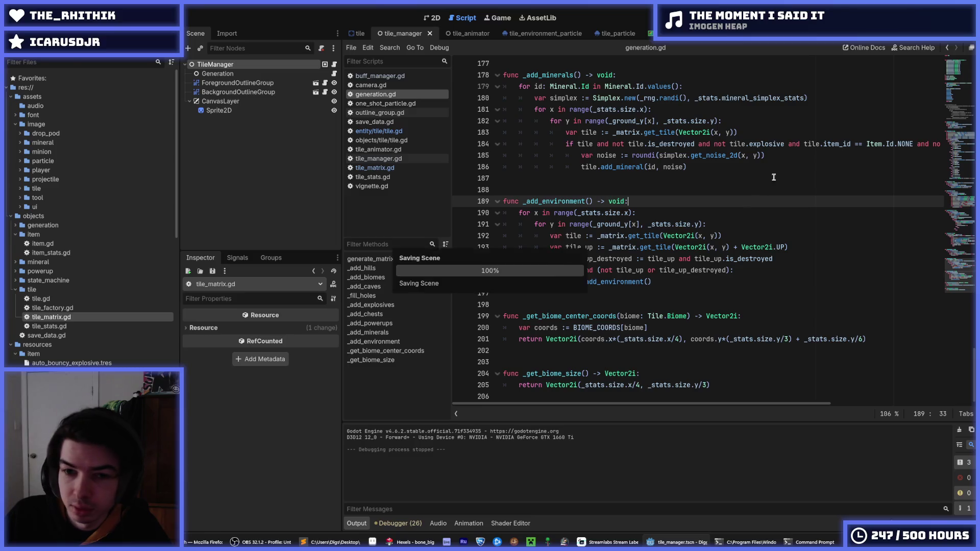
left_click(874, 17)
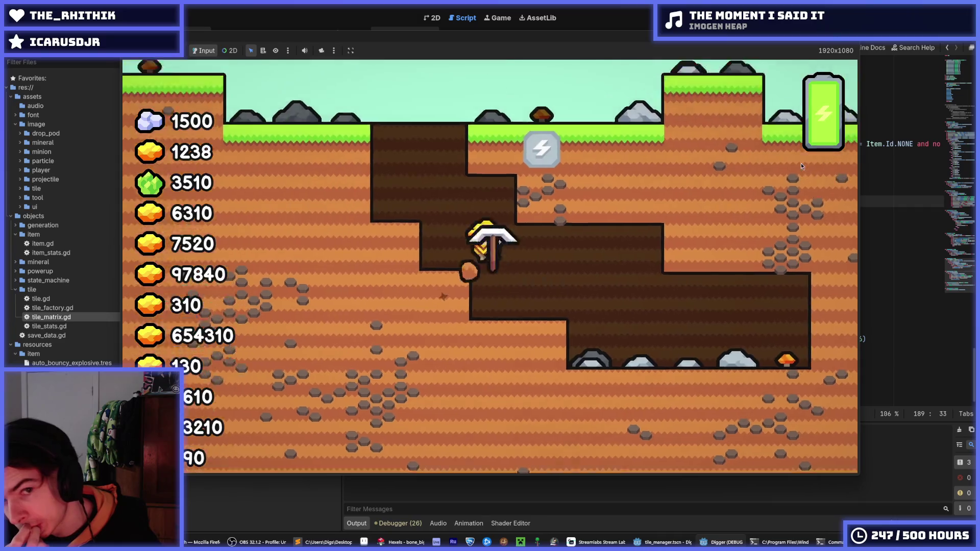
scroll(801, 163, "down", 5)
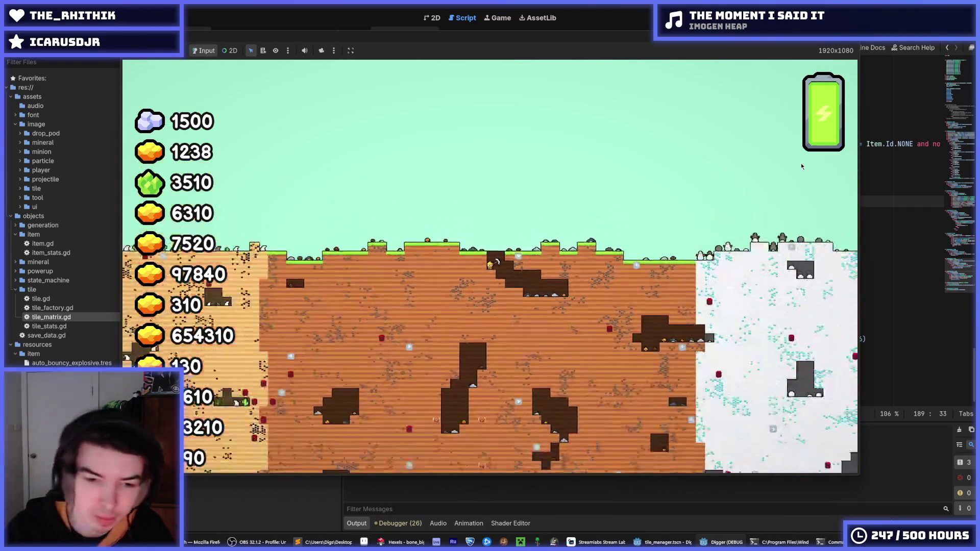
scroll(801, 163, "down", 4)
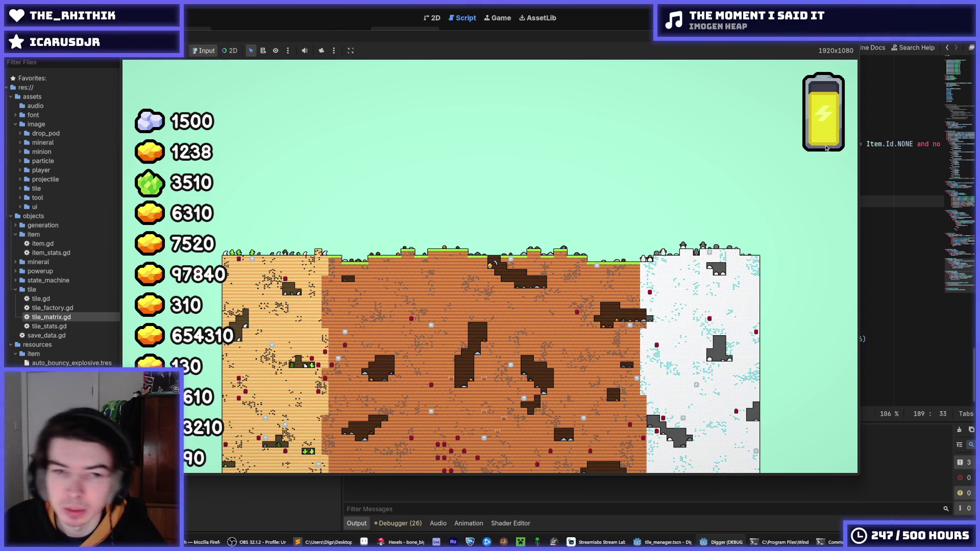
key("alt+F4")
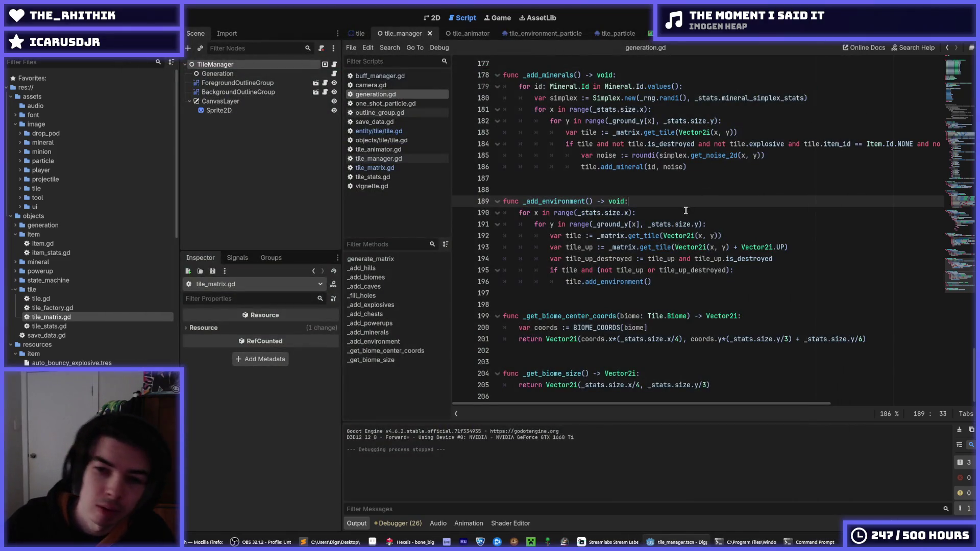
Step: Change the _add_chests size offset on line 161 from Vector2i(40, 40) to Vector2i(16, 16), then run the game
scroll(686, 210, "up", 2)
left_click(770, 223)
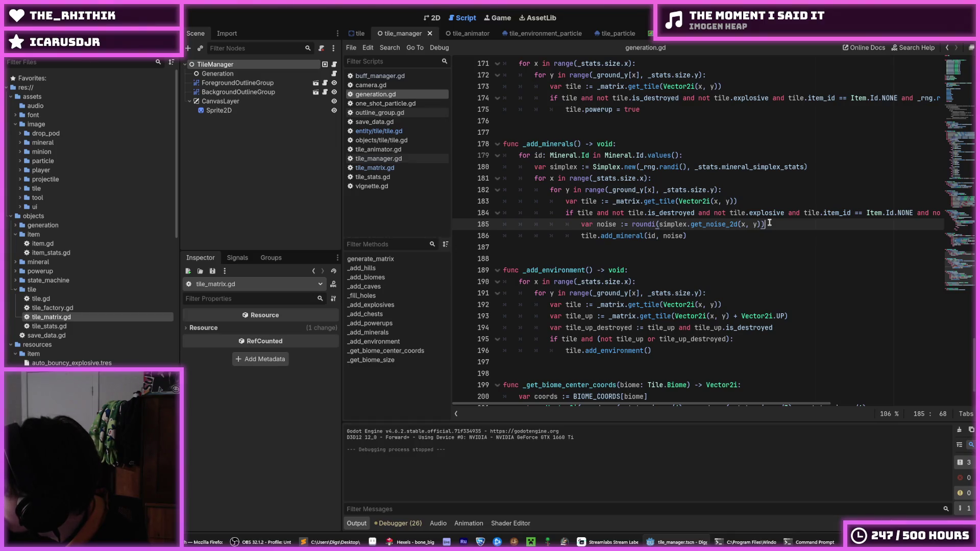
left_click(764, 235)
scroll(715, 245, "up", 9)
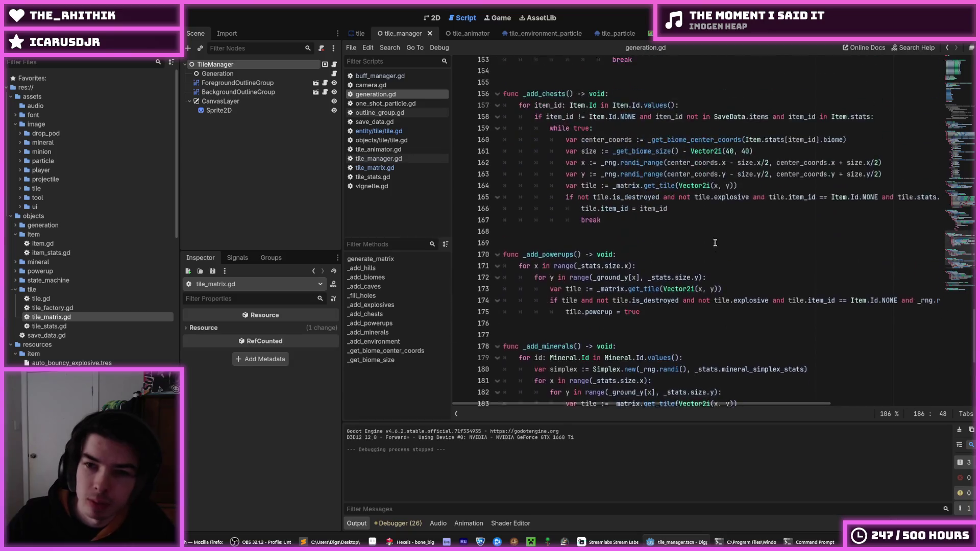
double_click(730, 259)
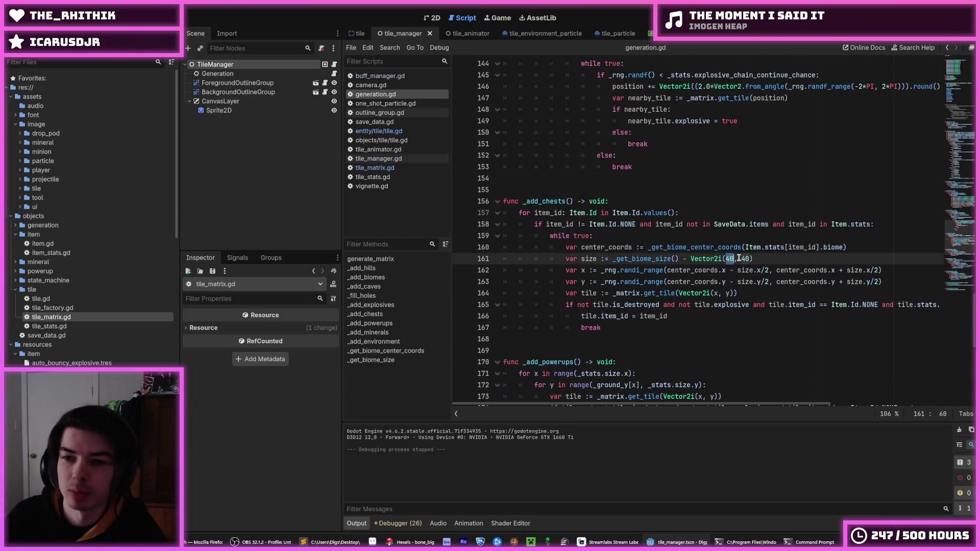
type("16")
double_click(746, 259)
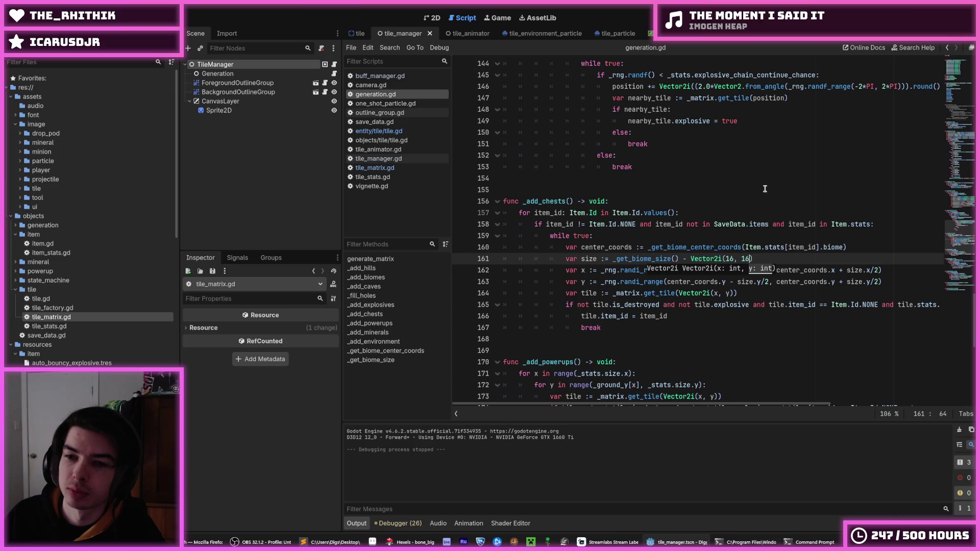
type("16")
double_click(729, 259)
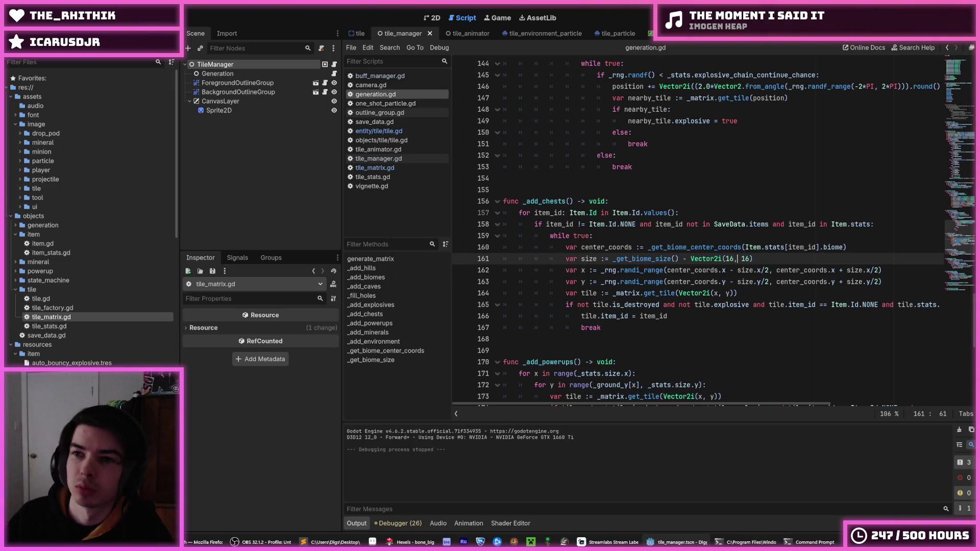
key("F5")
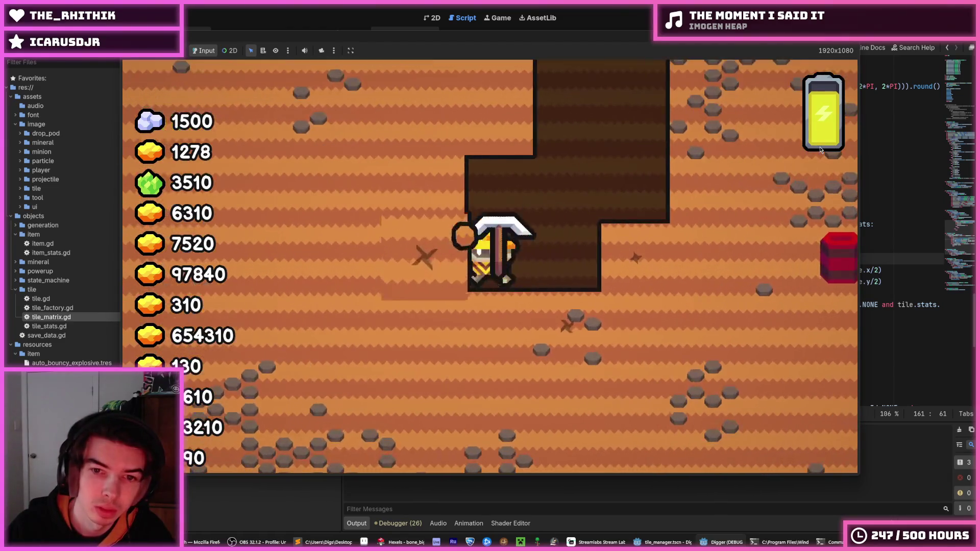
Step: Restart the game and walk the miner to the red barrel, stepping left and right, then stop it
key("F5")
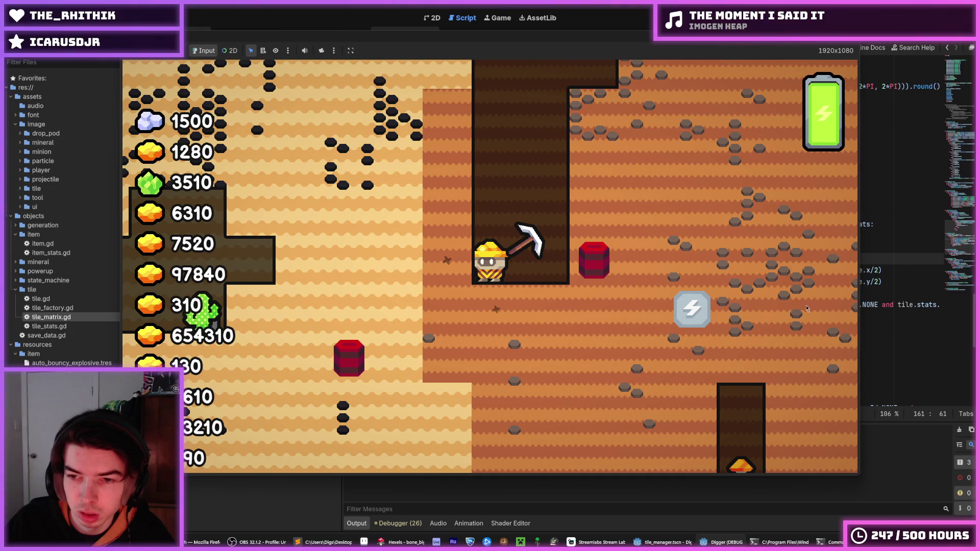
key("d")
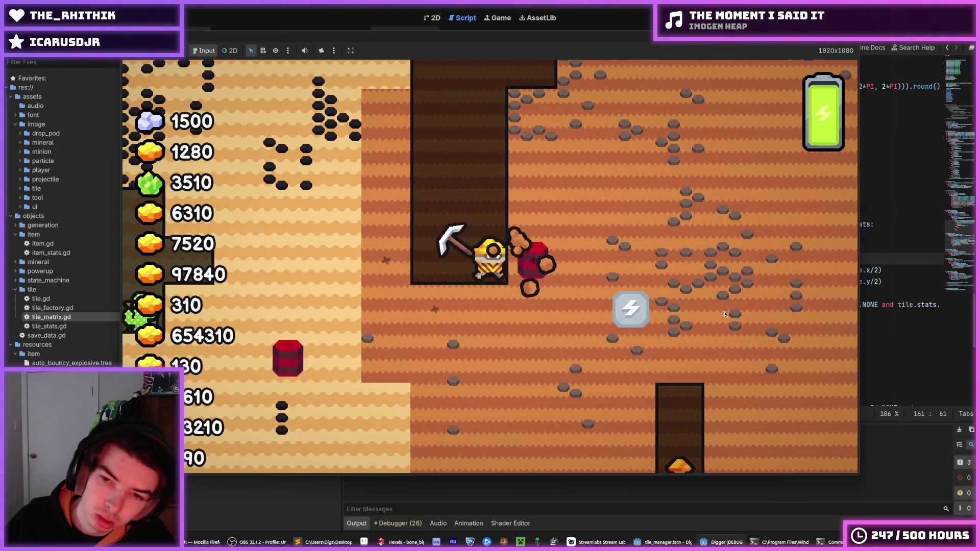
key("a")
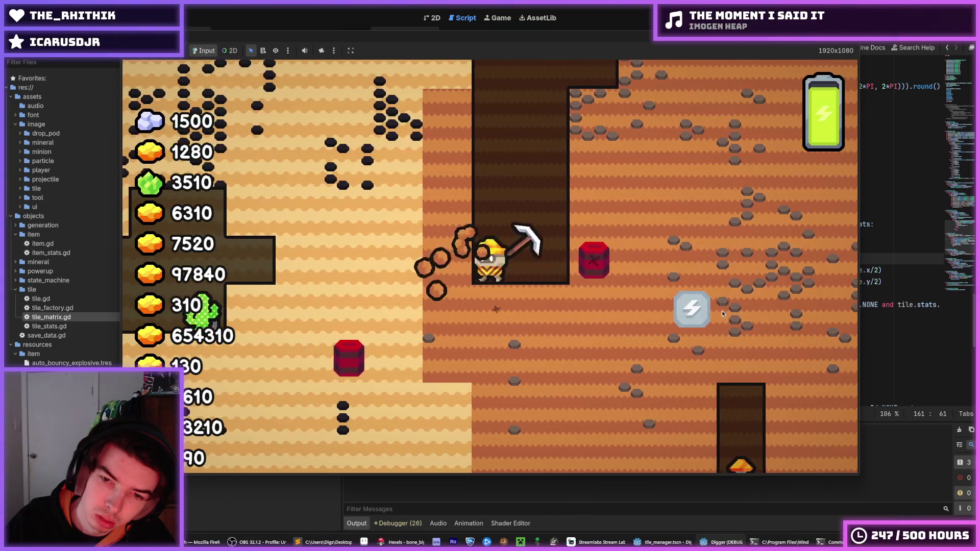
key("d")
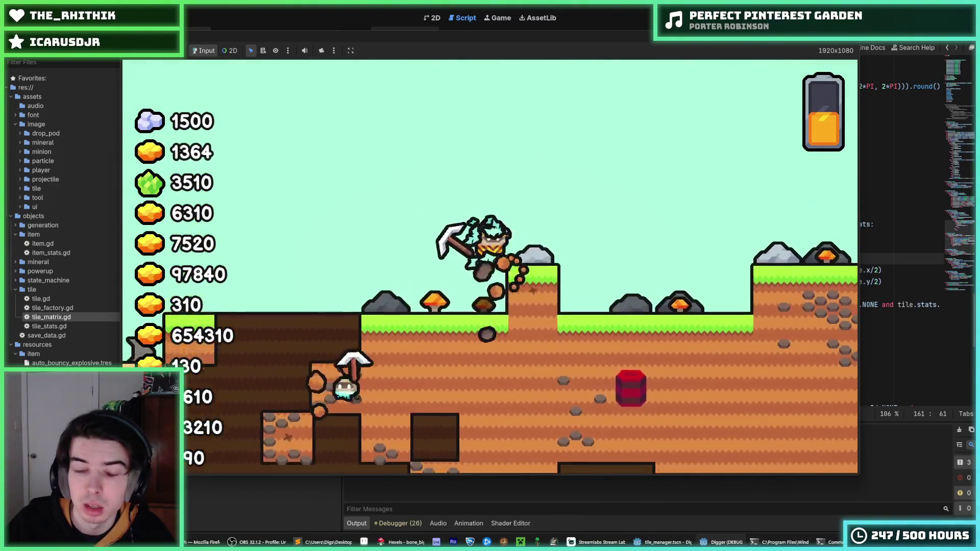
key("Escape")
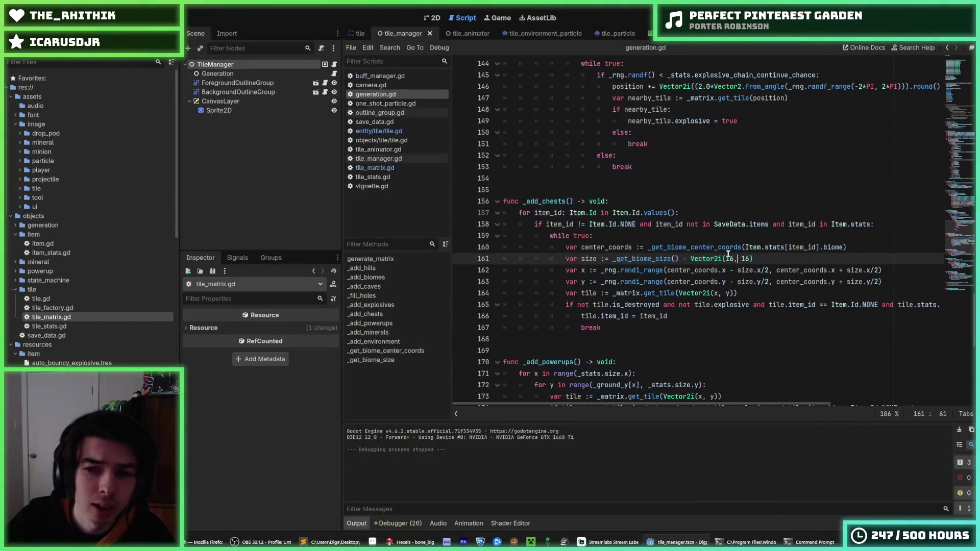
Step: Test-run the game with the chest area offset at Vector2i(8, 8), then switch to entity/tile/tile.gd
left_click(734, 259)
key("F5")
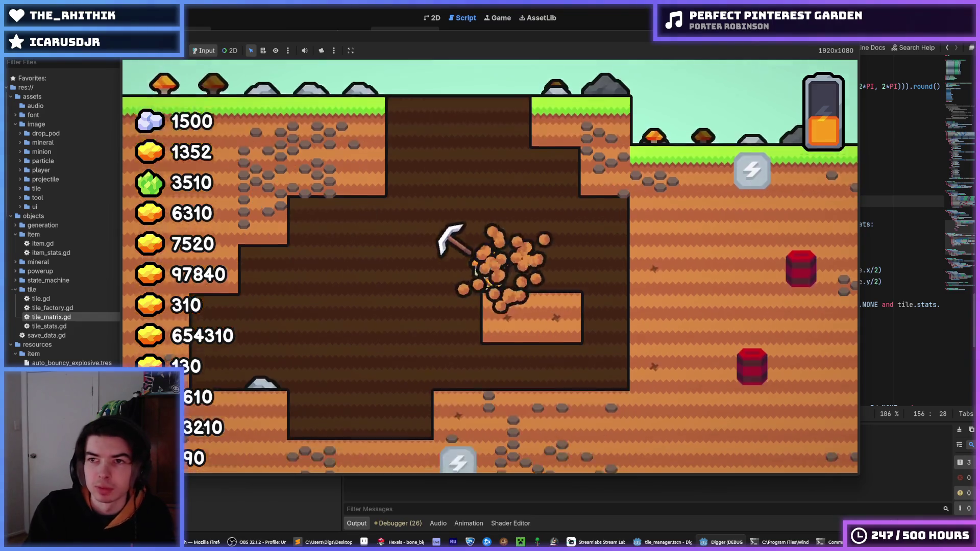
key("F8")
left_click(635, 167)
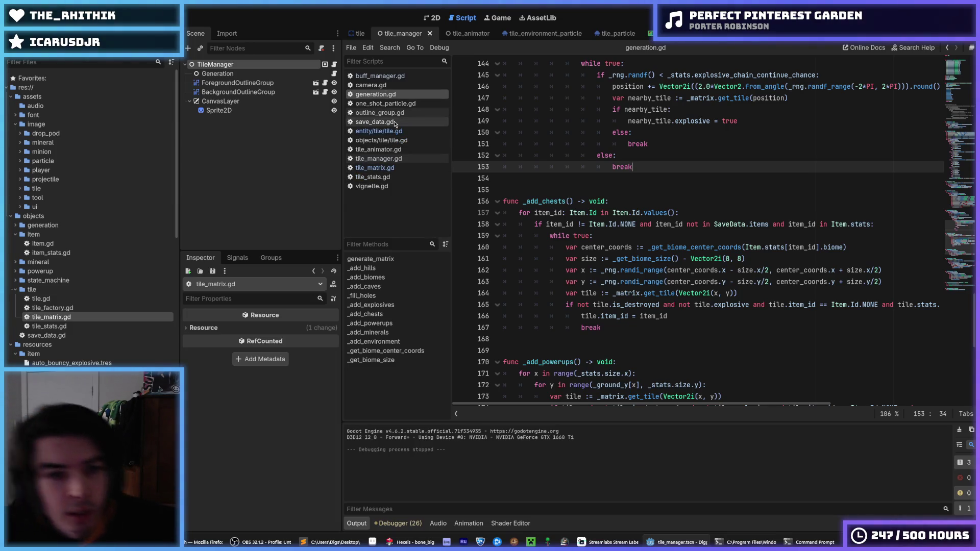
left_click(380, 132)
Step: Undo the stray 's' after the _add_powerup check condition and save tile.gd
left_click(613, 194)
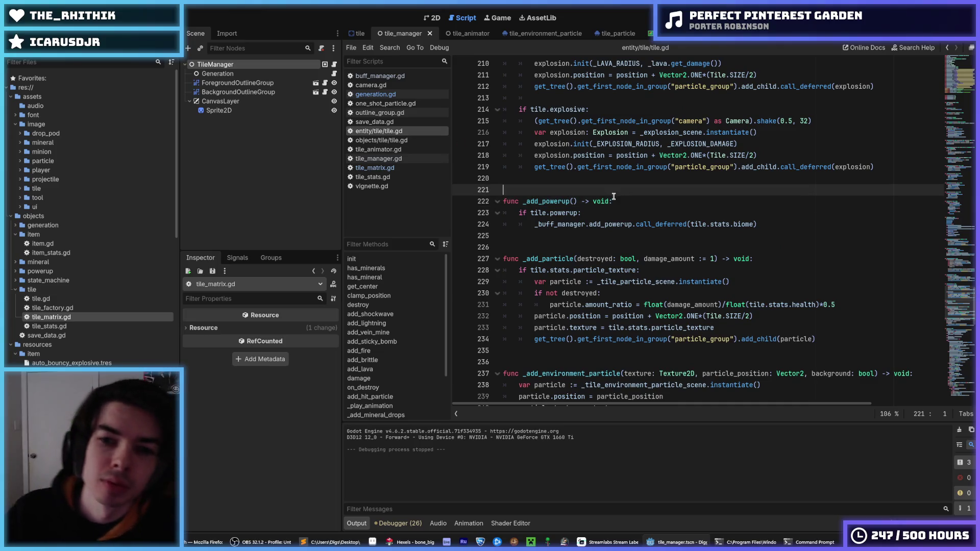
left_click(617, 200)
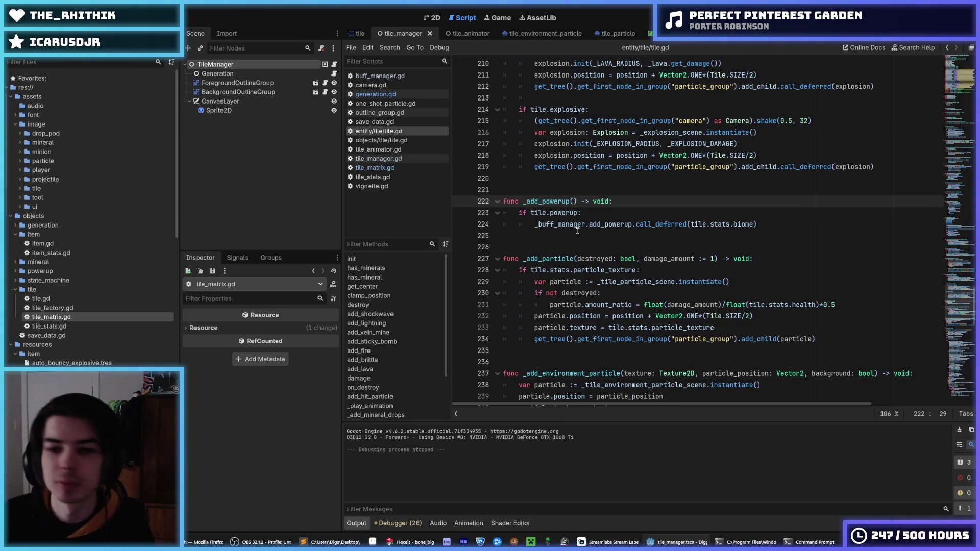
left_click(618, 218)
type("s")
key("ctrl+f")
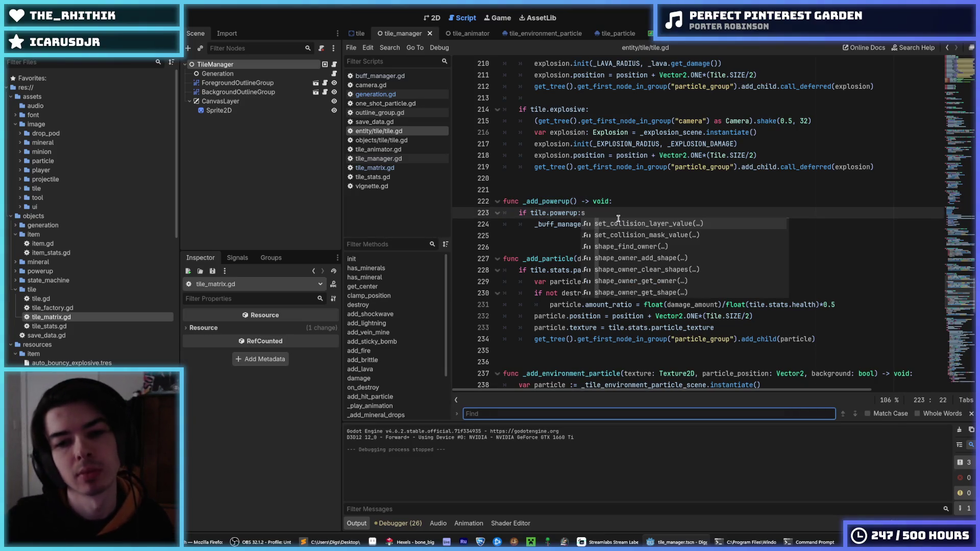
left_click(629, 186)
key("ctrl+z")
key("ctrl+z")
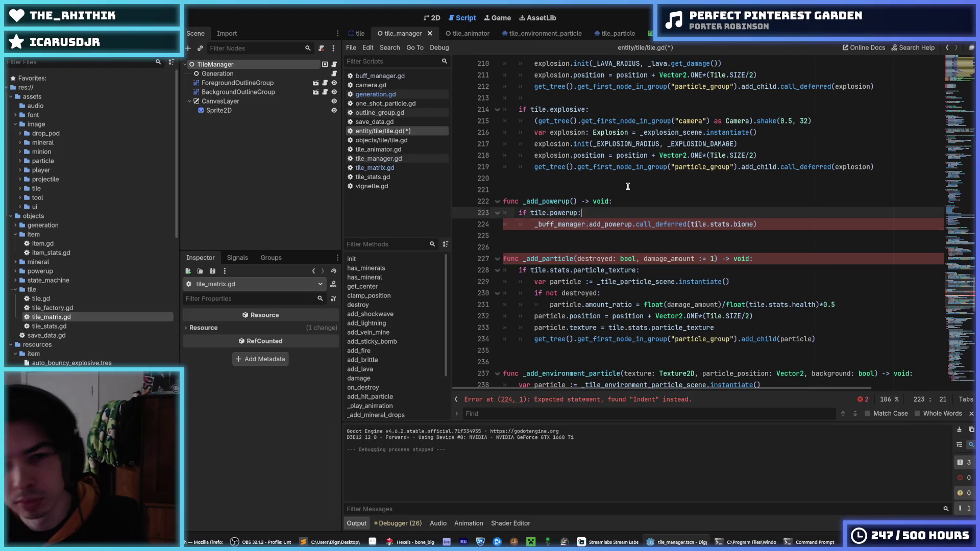
key("ctrl+s")
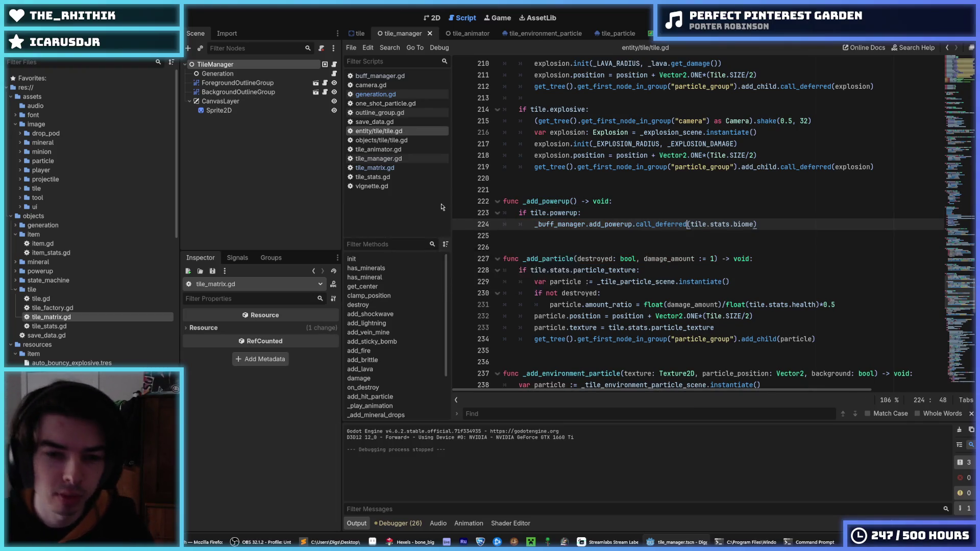
Step: Search tile.gd for 'chest' and step through each match
key("ctrl+f")
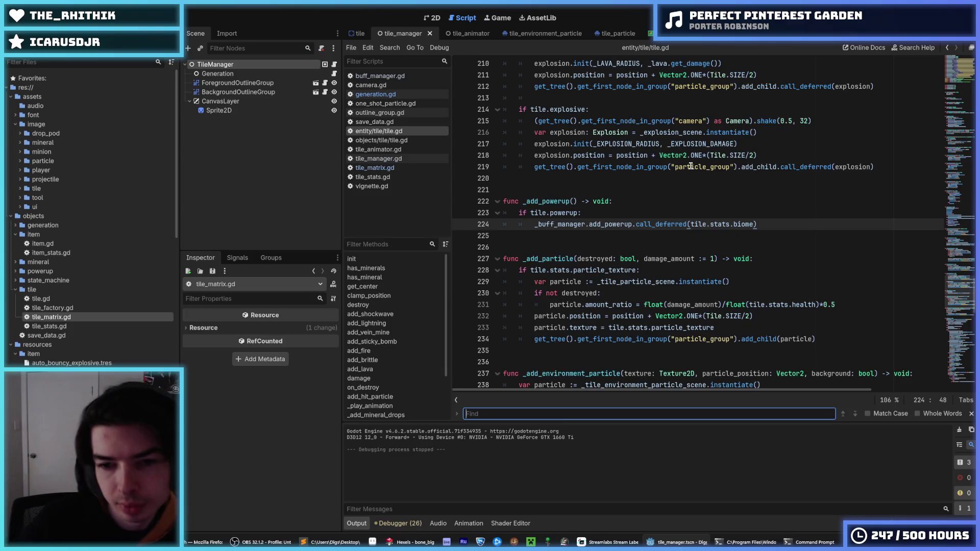
type("chest")
key("Return")
key("Return")
key("Return")
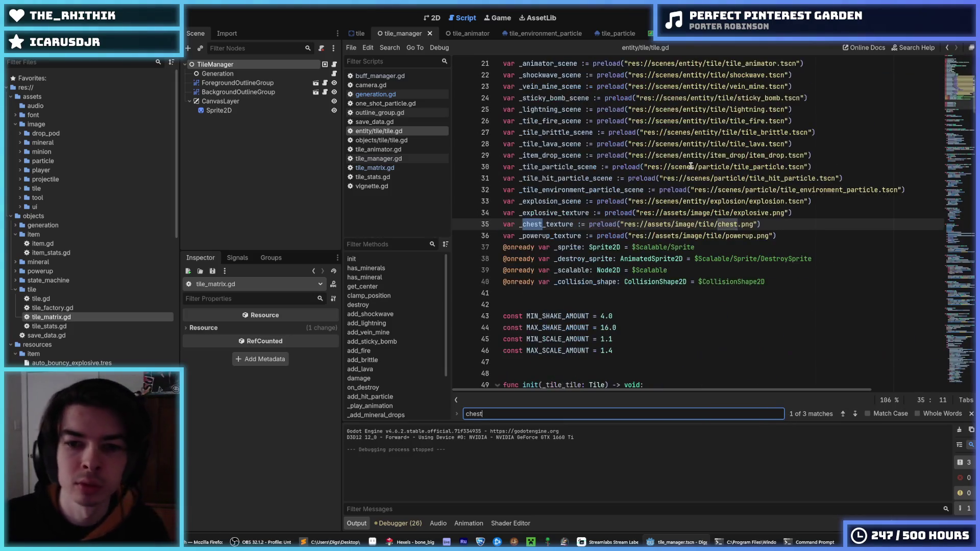
key("Return")
key("Return")
key("Return")
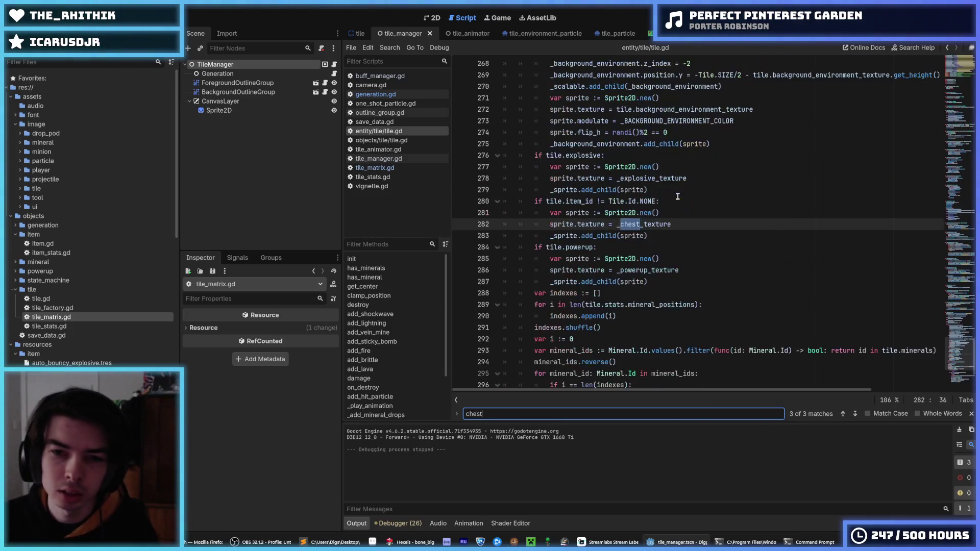
scroll(712, 234, "up", 8)
scroll(712, 234, "up", 7)
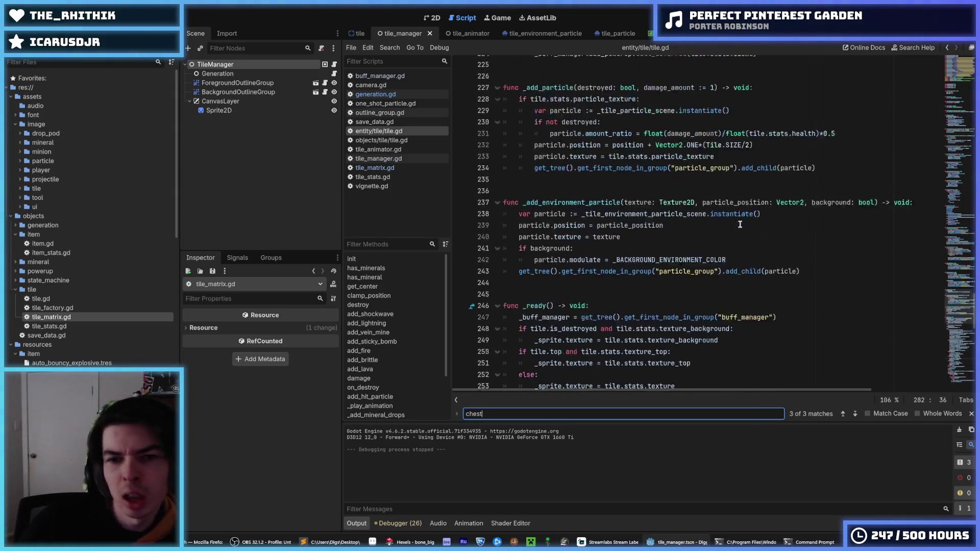
left_click(694, 213)
scroll(695, 215, "up", 2)
scroll(695, 215, "up", 12)
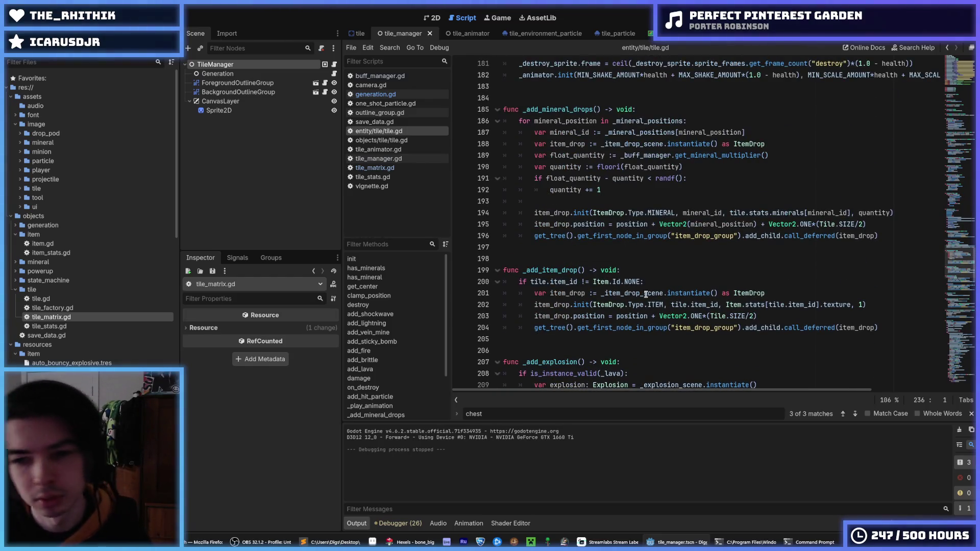
Step: Review the ItemDrop creation code in _add_item_drop and save the project
left_click(618, 304)
double_click(755, 295)
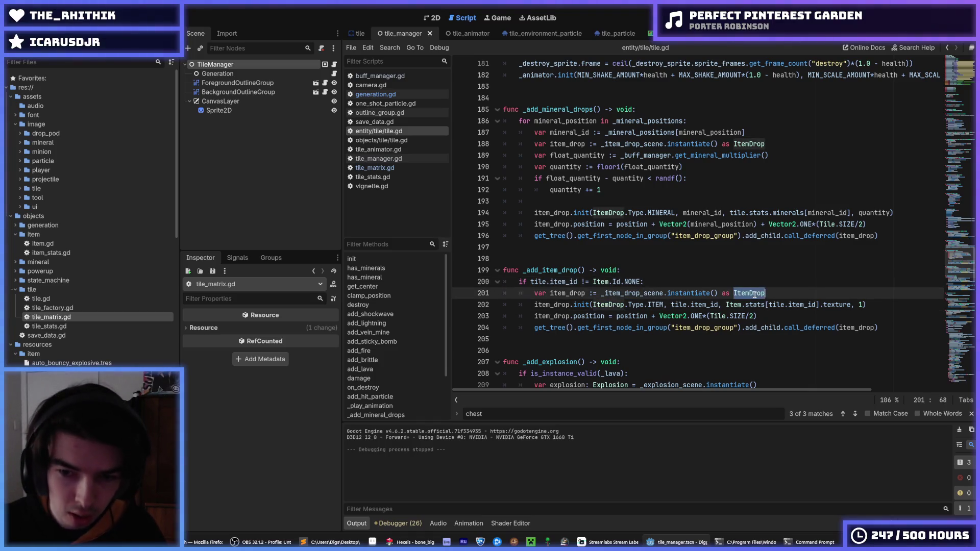
left_click(745, 281)
key("ctrl+s")
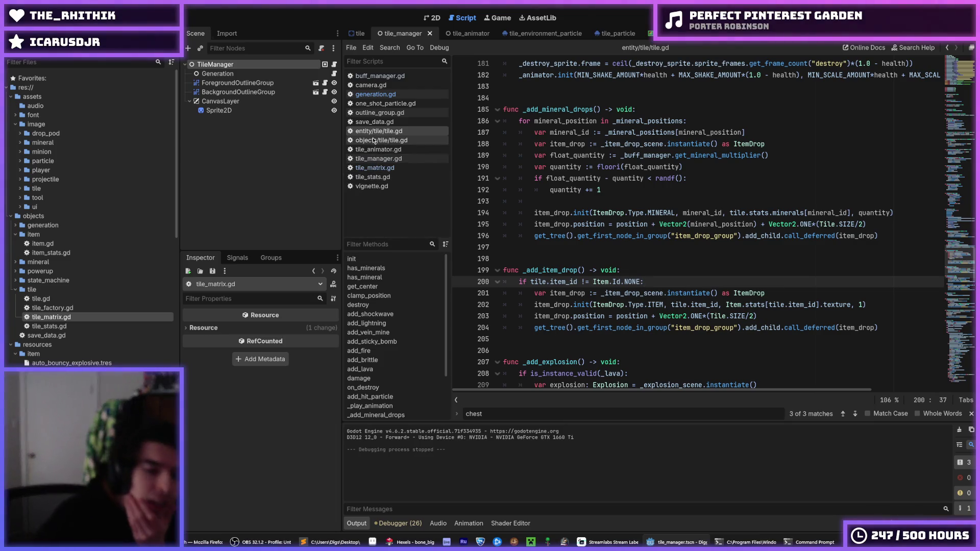
Step: Open player.tscn with its player.gd script and find the add_item function
scroll(89, 287, "down", 5)
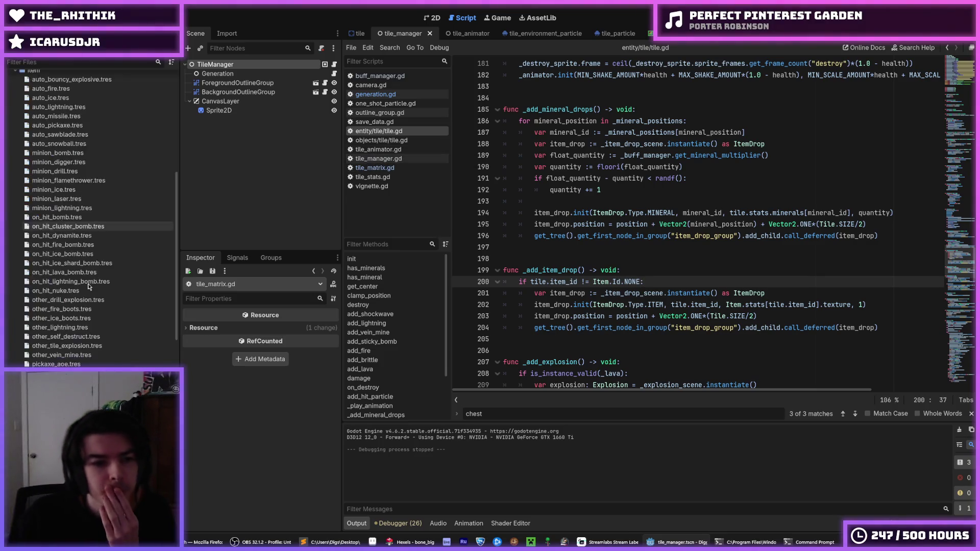
scroll(89, 287, "down", 10)
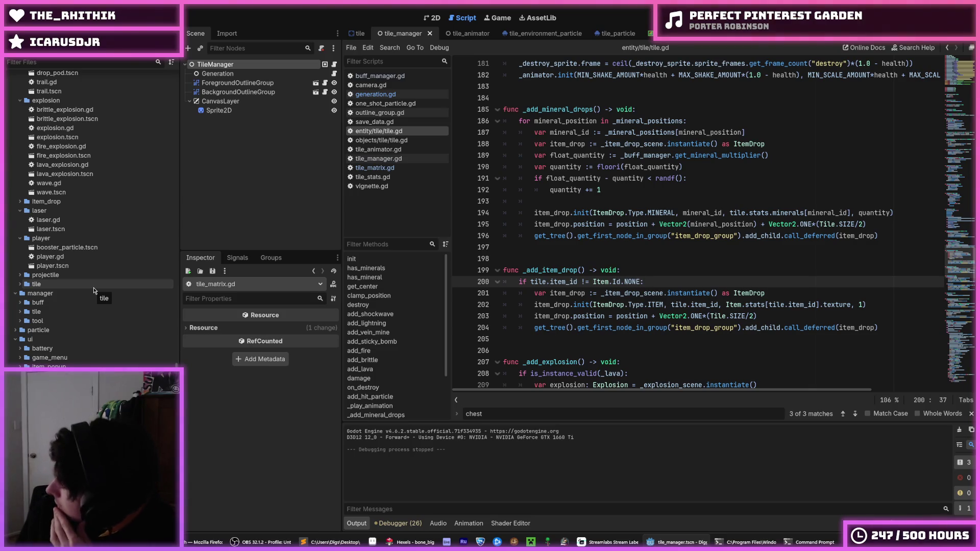
double_click(50, 266)
scroll(591, 272, "down", 5)
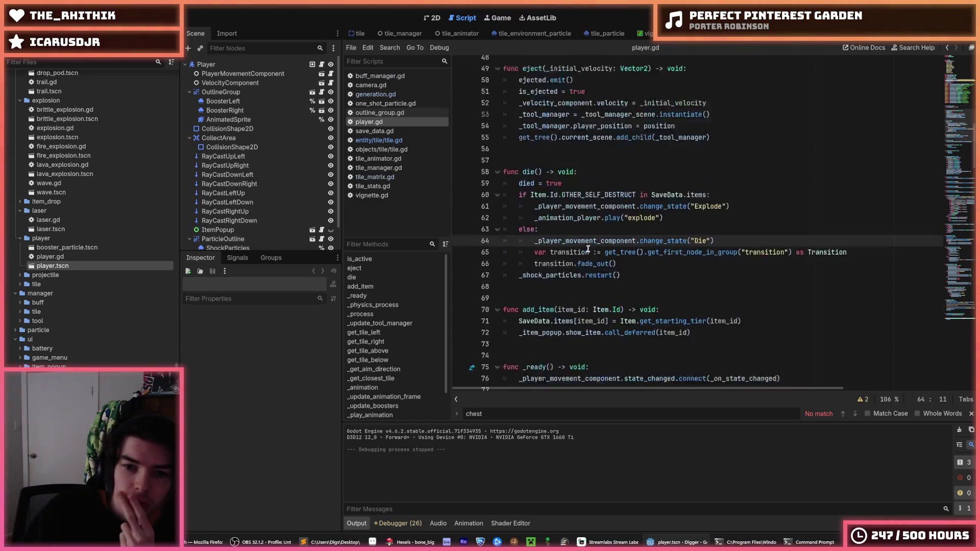
left_click(675, 274)
mouse_move(675, 275)
left_mouse_down()
mouse_move(729, 294)
mouse_move(748, 276)
left_mouse_up()
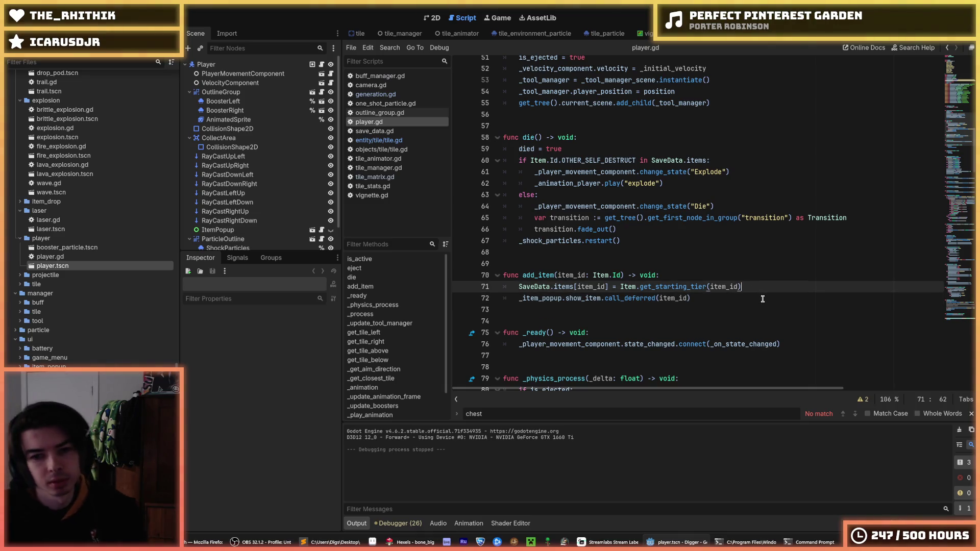
Step: Insert a new line after the SaveData item assignment in add_item and begin a '#' comment
left_click(797, 290)
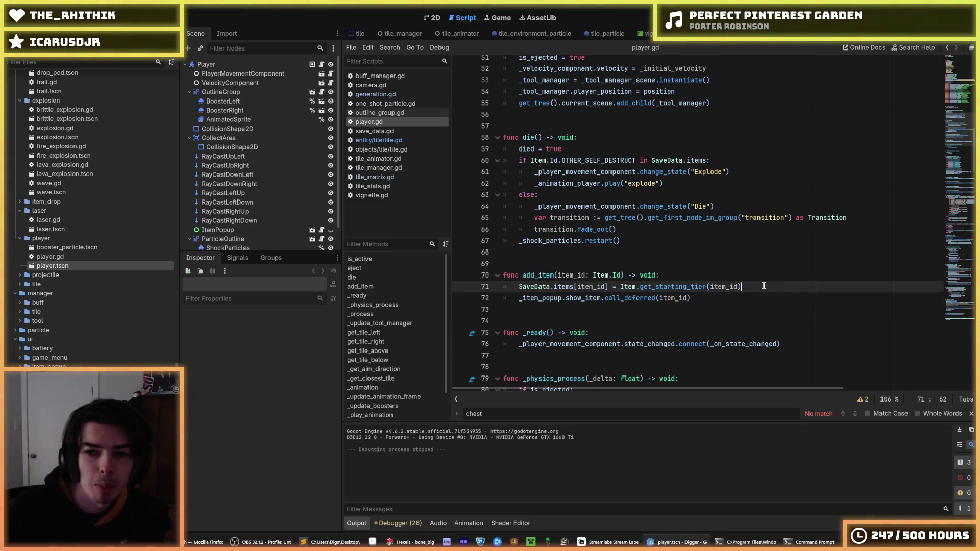
key("Down")
left_click(769, 287)
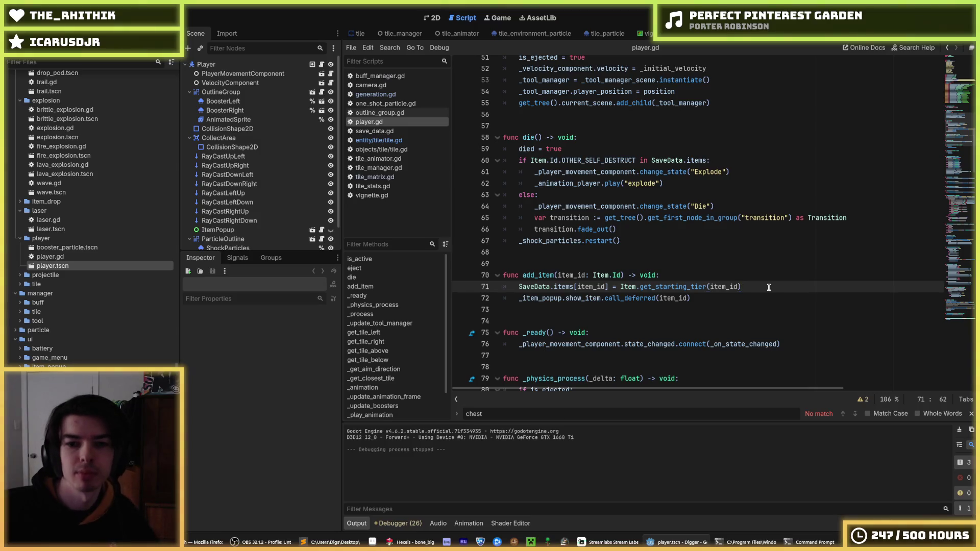
key("Return")
type("_buff")
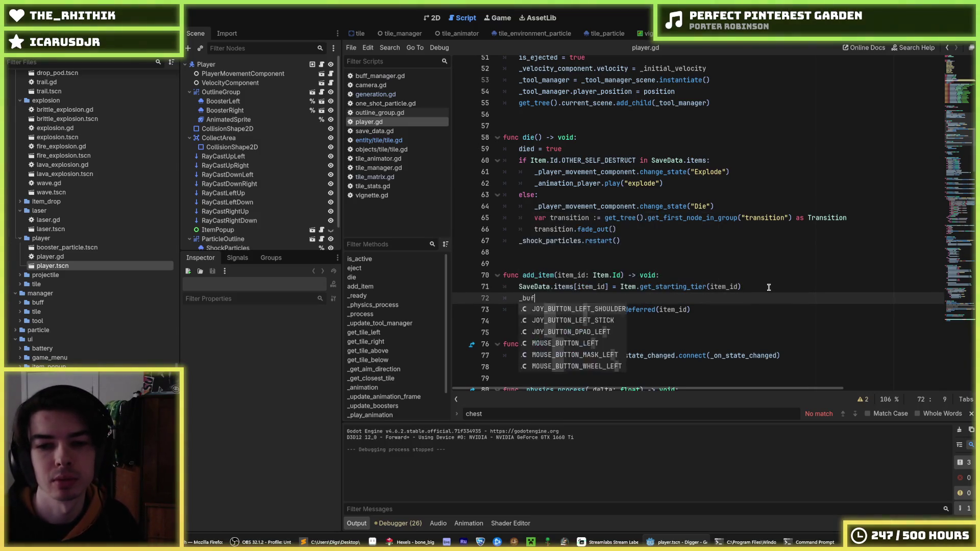
key("BackSpace")
key("BackSpace")
key("BackSpace")
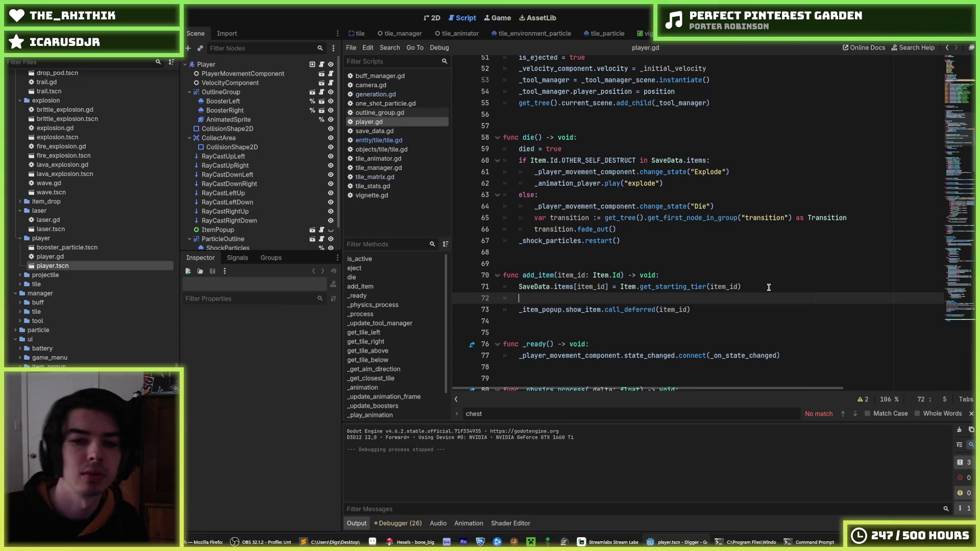
type("#")
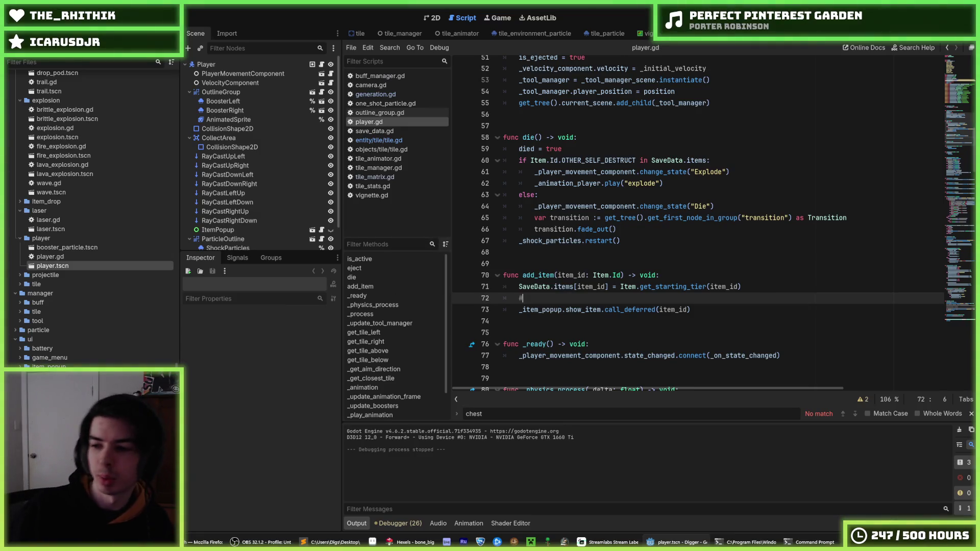
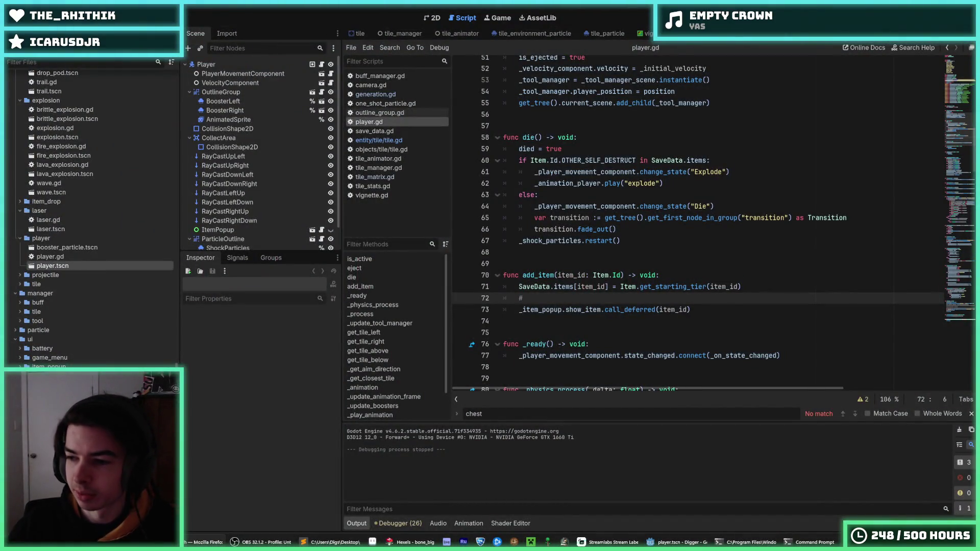
Step: Copy the buff_manager lookup and particles lines from _animation into add_item
left_click(739, 152)
left_click(581, 295)
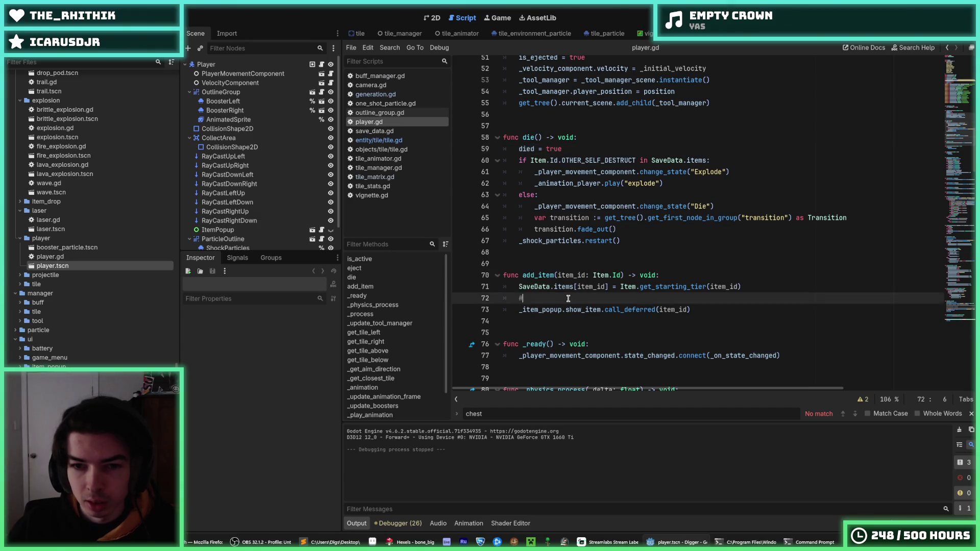
scroll(568, 295, "up", 3)
scroll(568, 295, "down", 20)
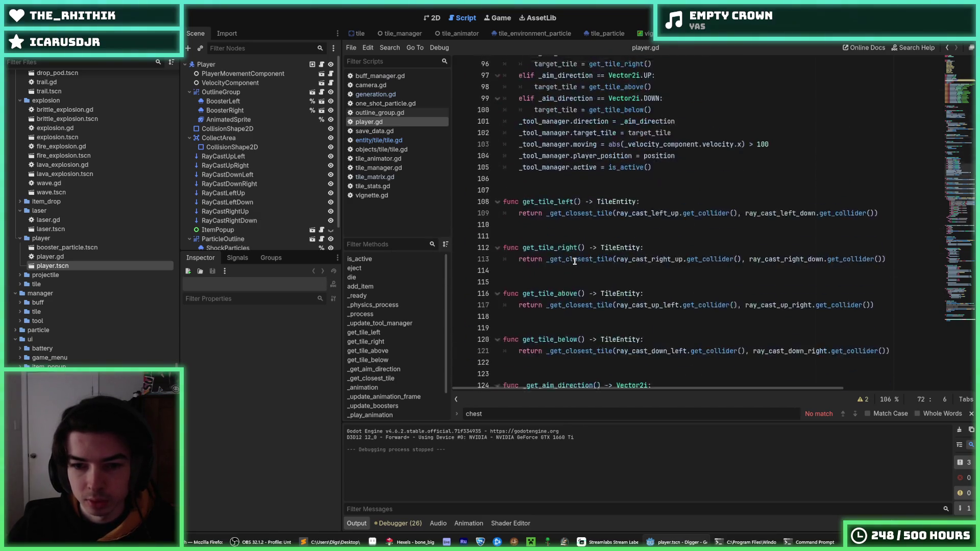
scroll(575, 261, "down", 8)
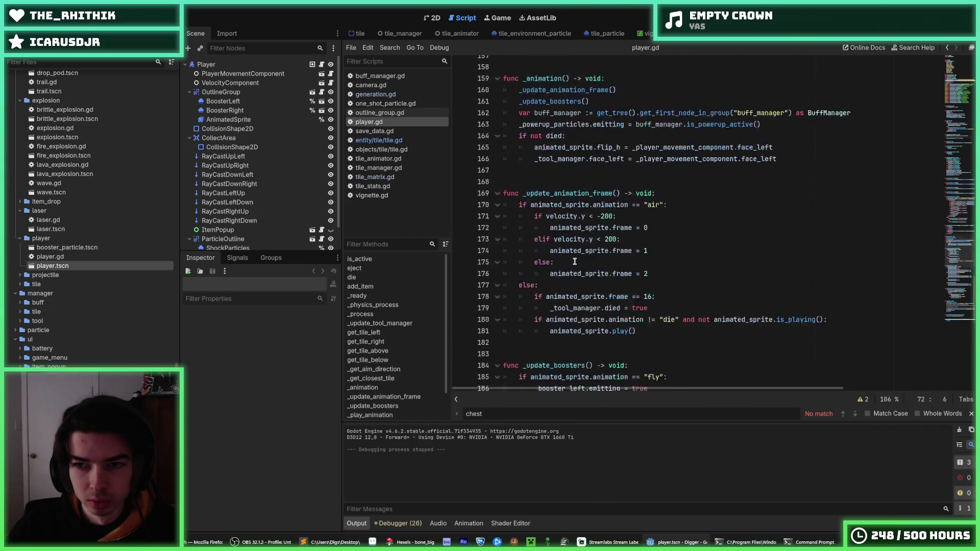
left_click_drag(885, 193, 520, 194)
left_click_drag(762, 206, 516, 196)
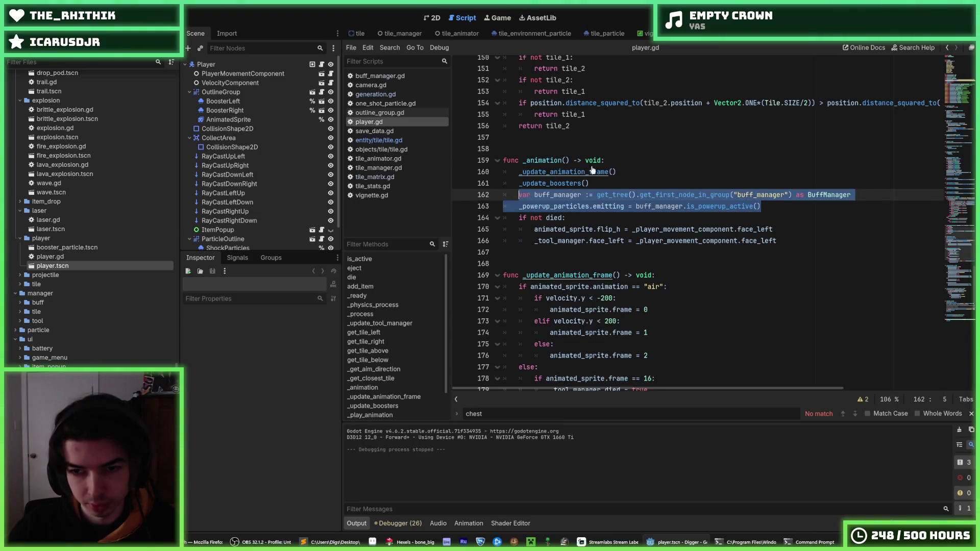
scroll(618, 159, "up", 20)
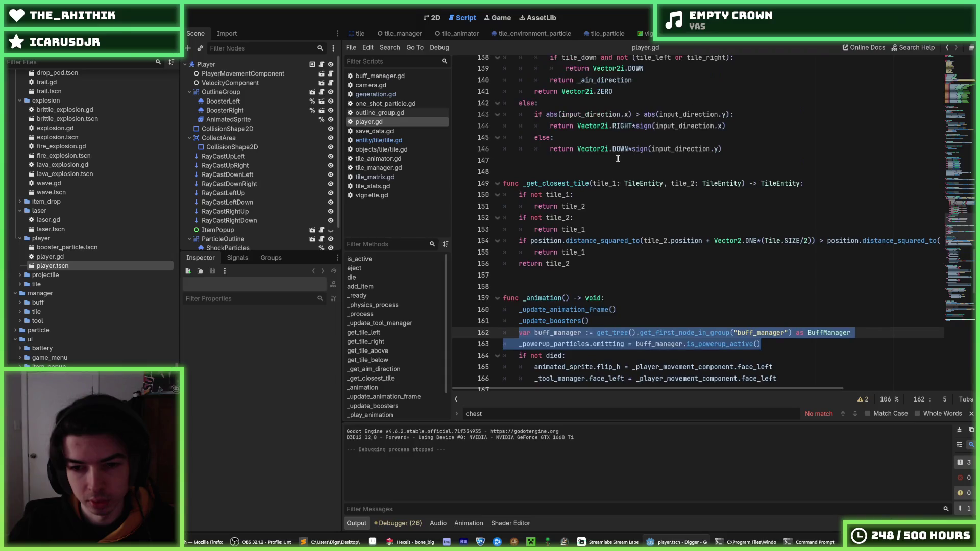
scroll(598, 165, "up", 10)
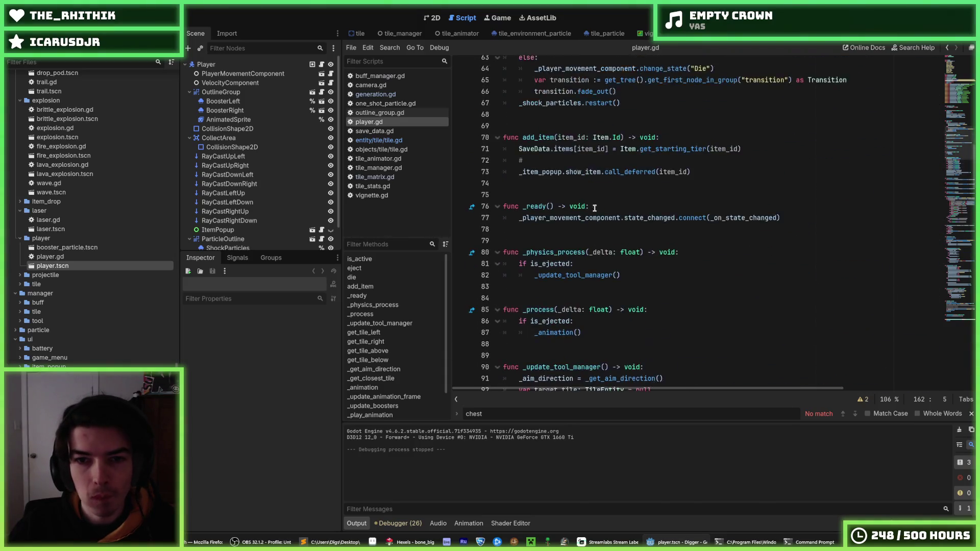
left_click(519, 229)
type("var buff_manager := get_tree().get_first_node_in_group(\"buff_manager\") as BuffManager \t_powerup_particles.emitting = buff_manager.is_powerup_active()")
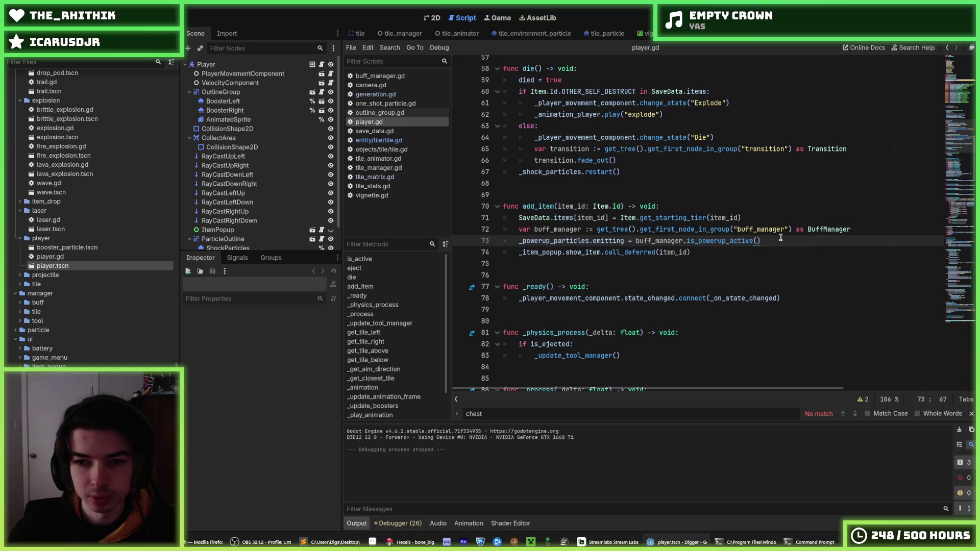
Step: Replace the pasted particles line with buff_manager.add_buff(item_id, false)
left_click_drag(762, 240, 519, 241)
type("_bu")
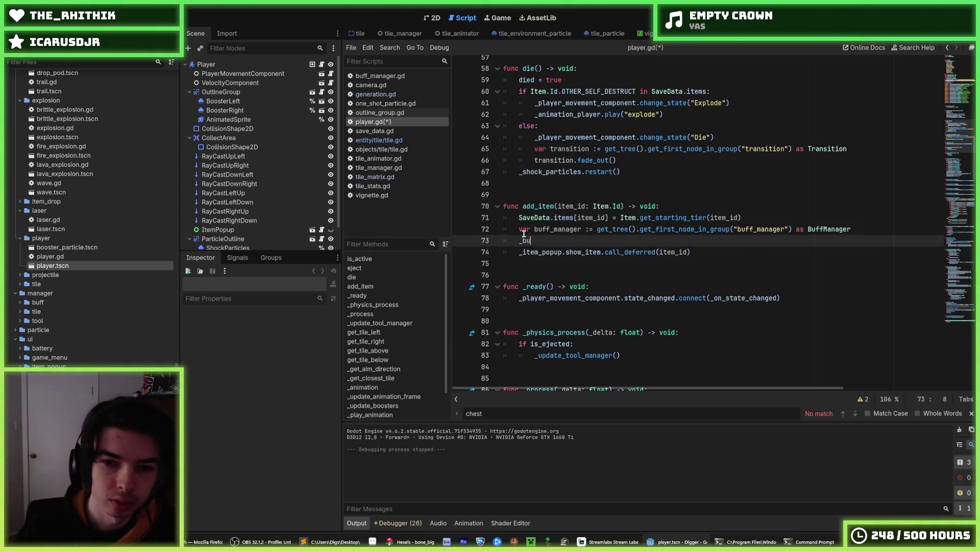
type("ff_manager,")
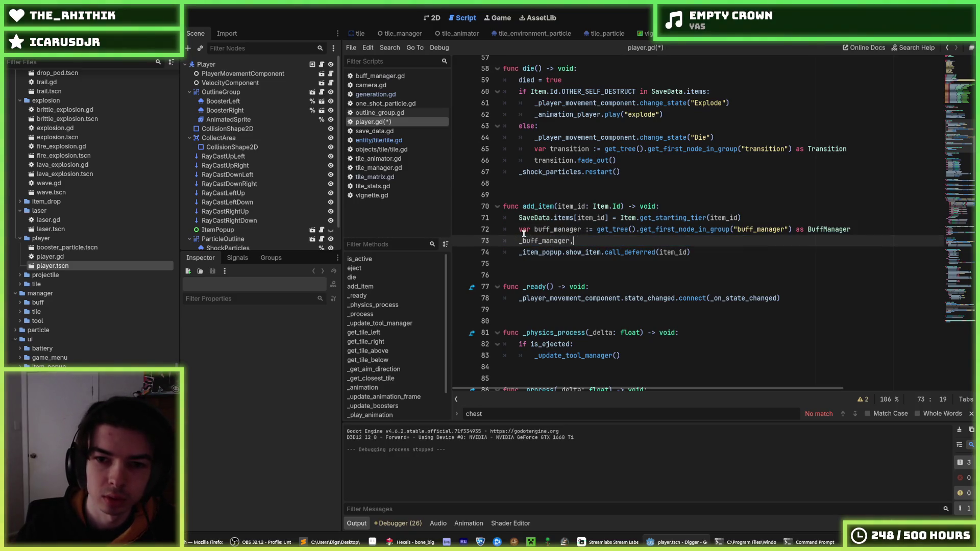
type(".add_b")
type("uff(")
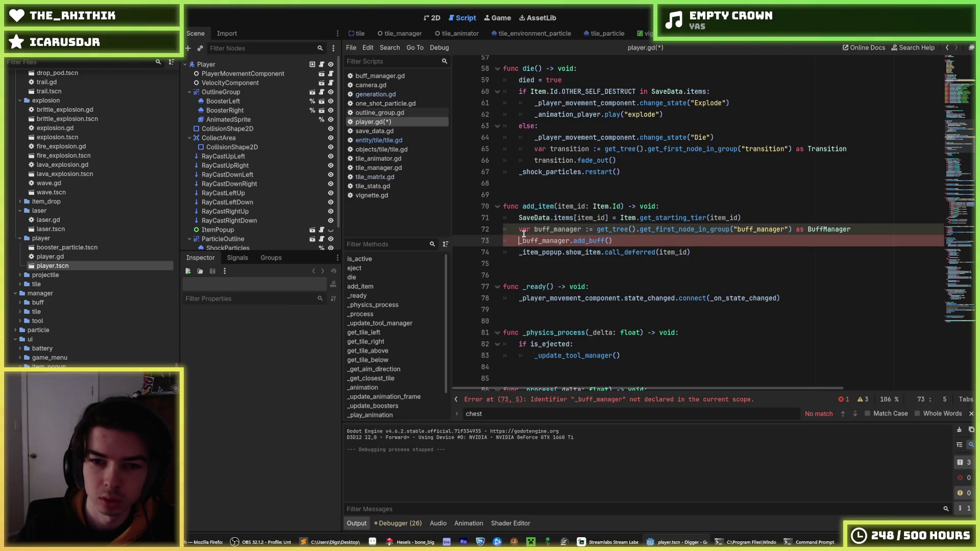
key("Delete")
key("End")
key("BackSpace")
key("BackSpace")
key("BackSpace")
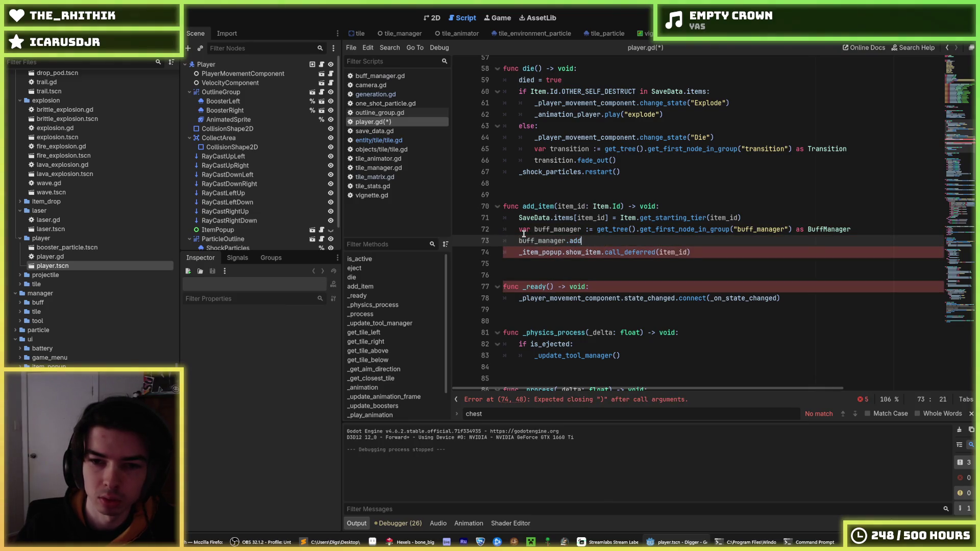
key("Return")
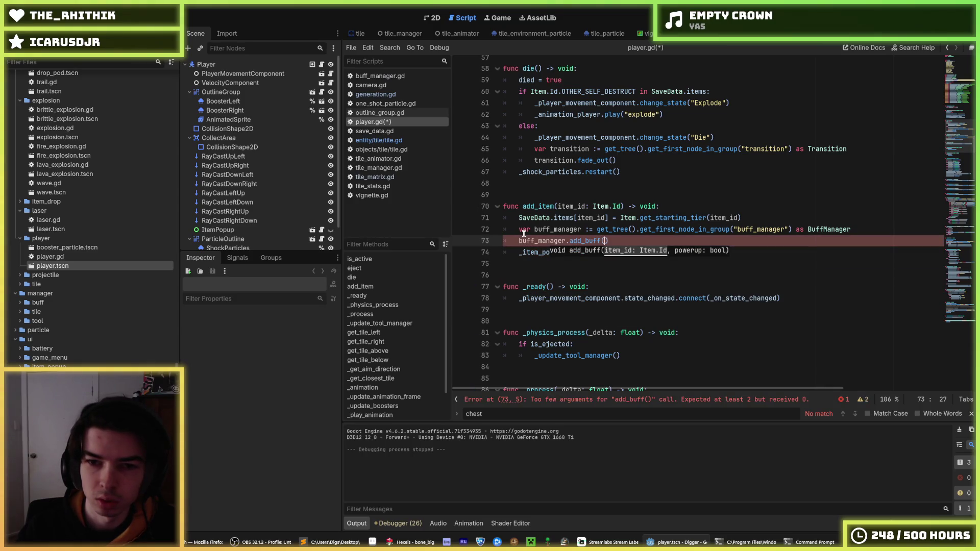
type("item_id, ")
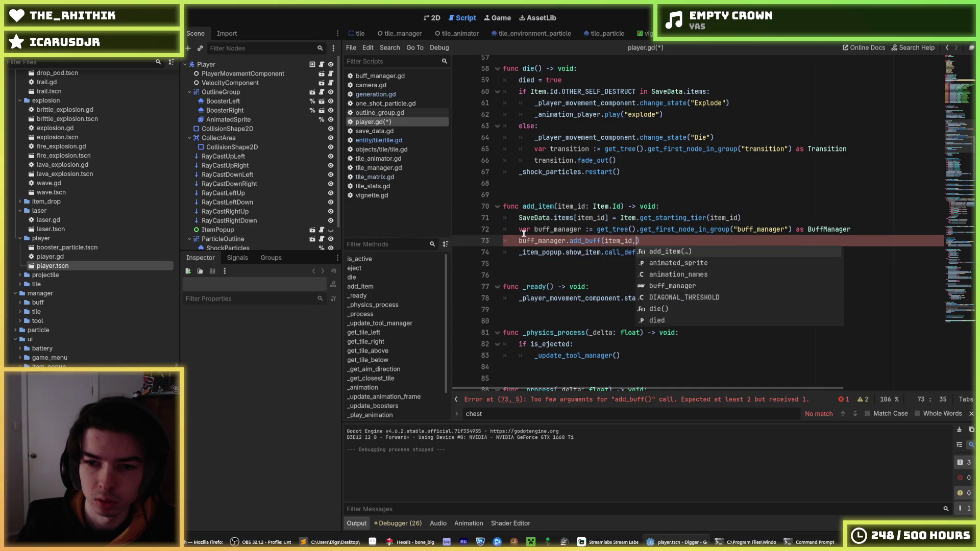
type("false)")
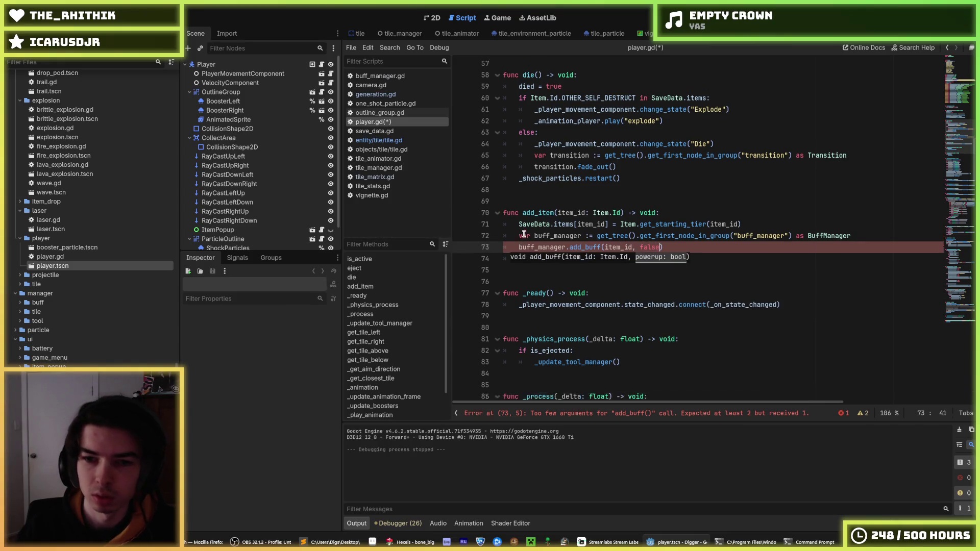
Step: Save player.gd and run the project with F5
key("ctrl+s")
left_click(679, 213)
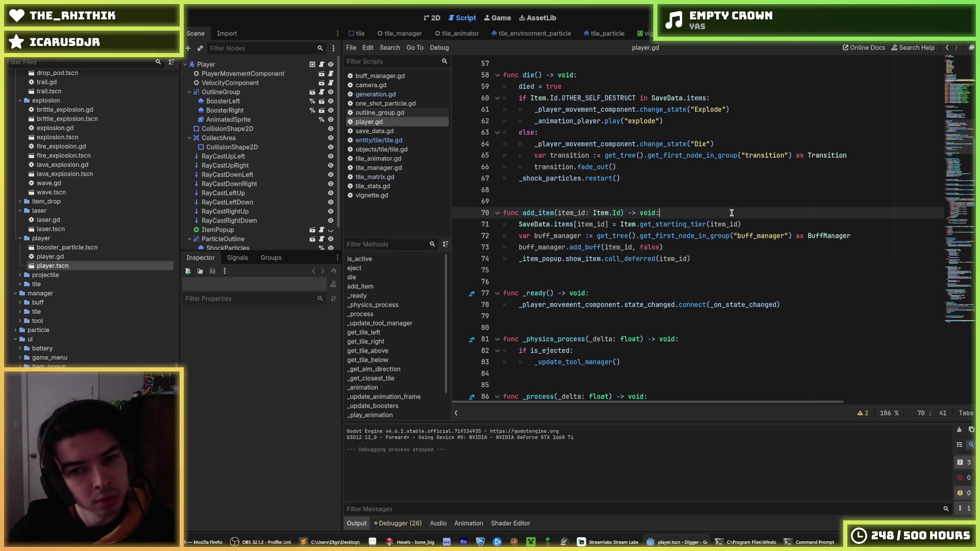
key("ctrl+s")
key("F5")
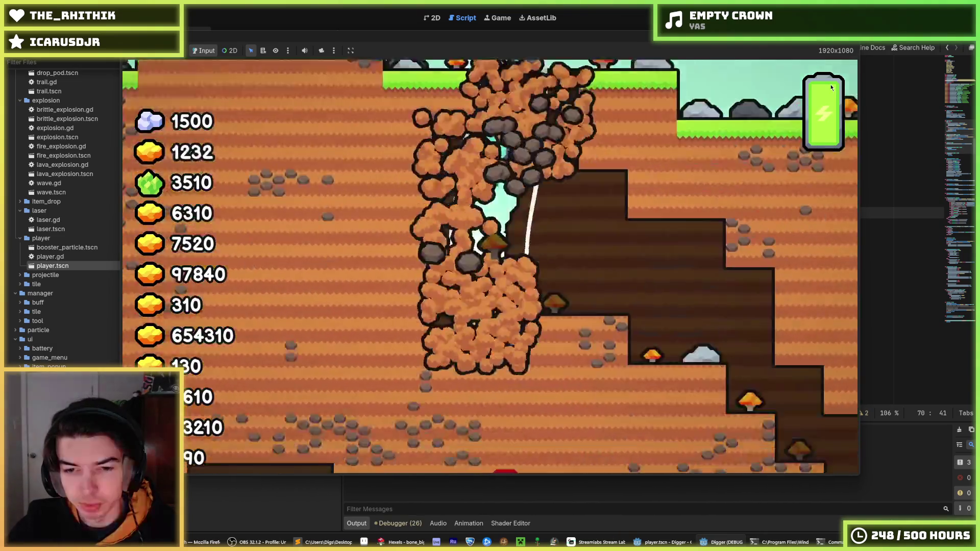
Step: Dig the miner left through the dirt wall and down, collecting gold
key("a")
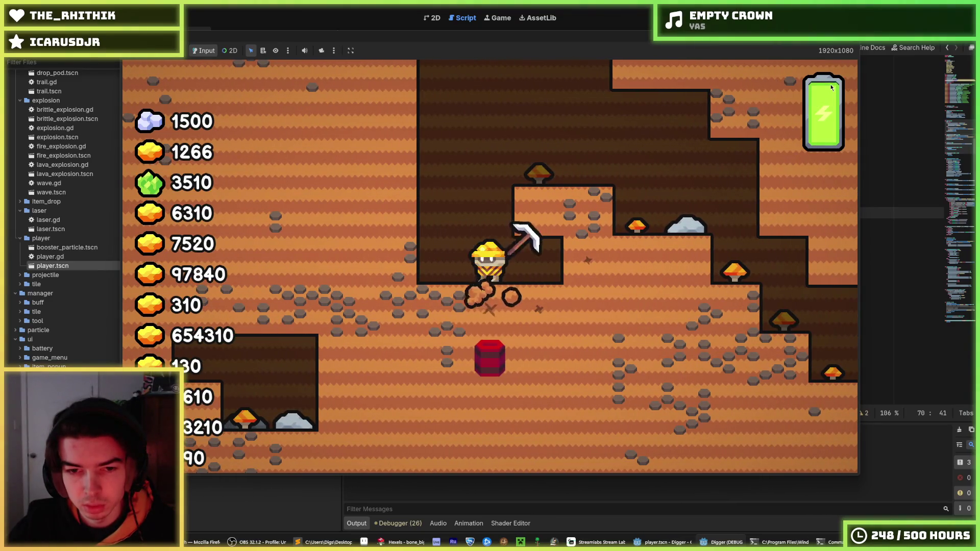
key("s")
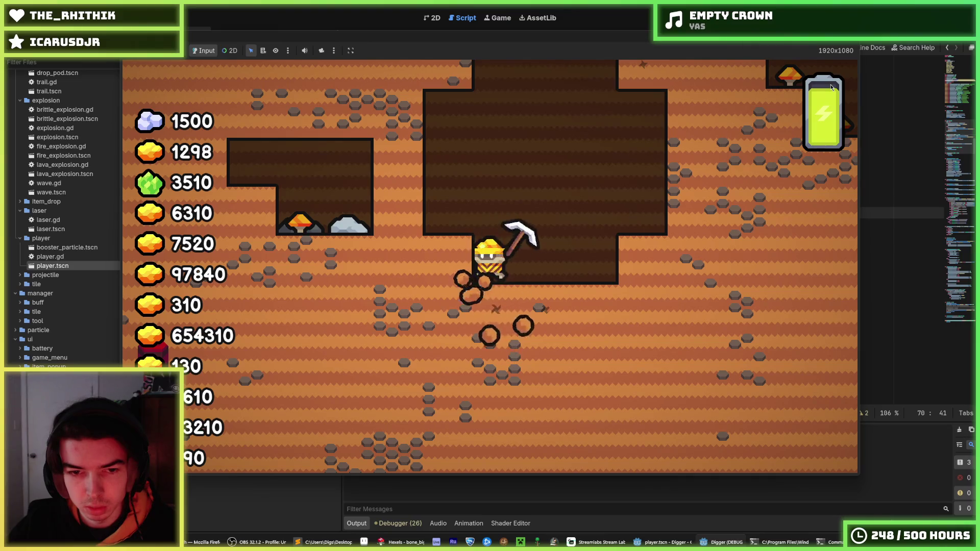
key("w")
key("a")
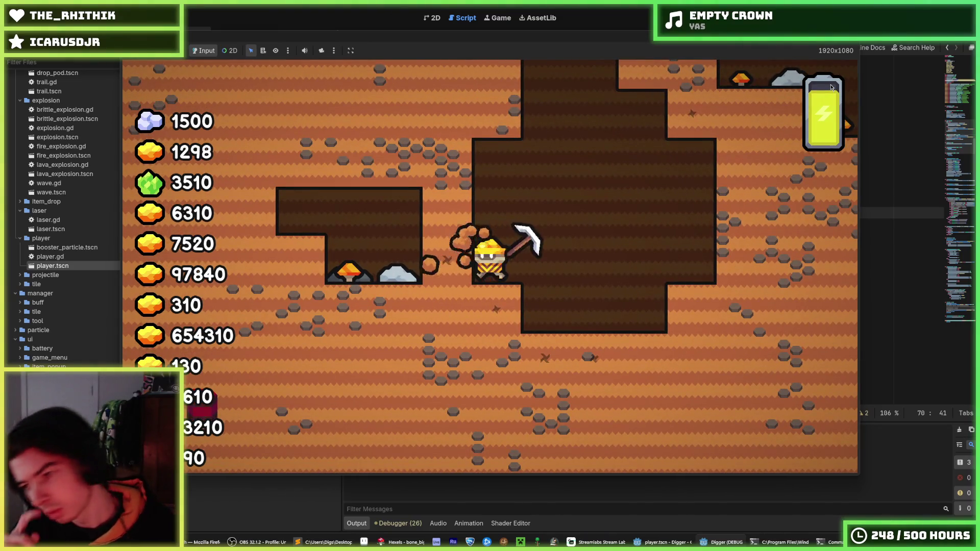
key("a")
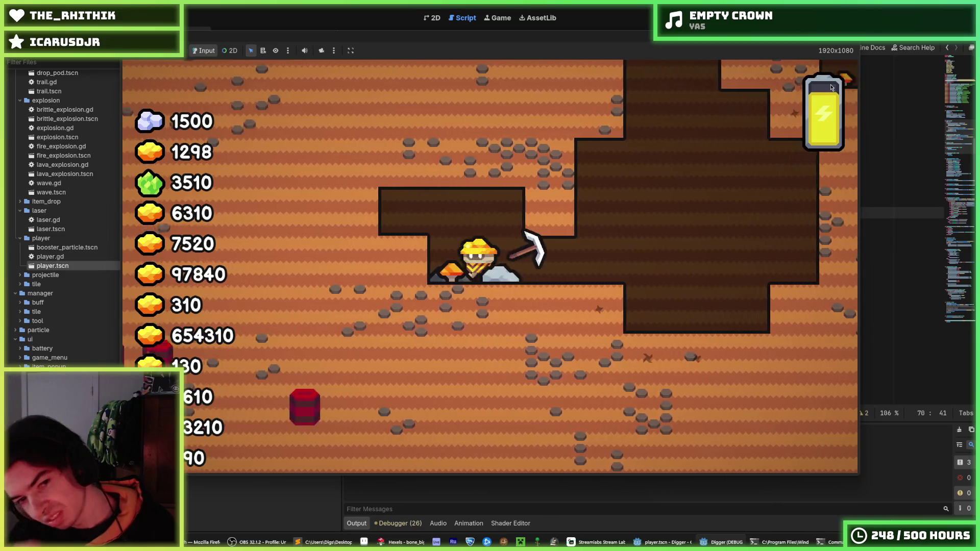
key("a")
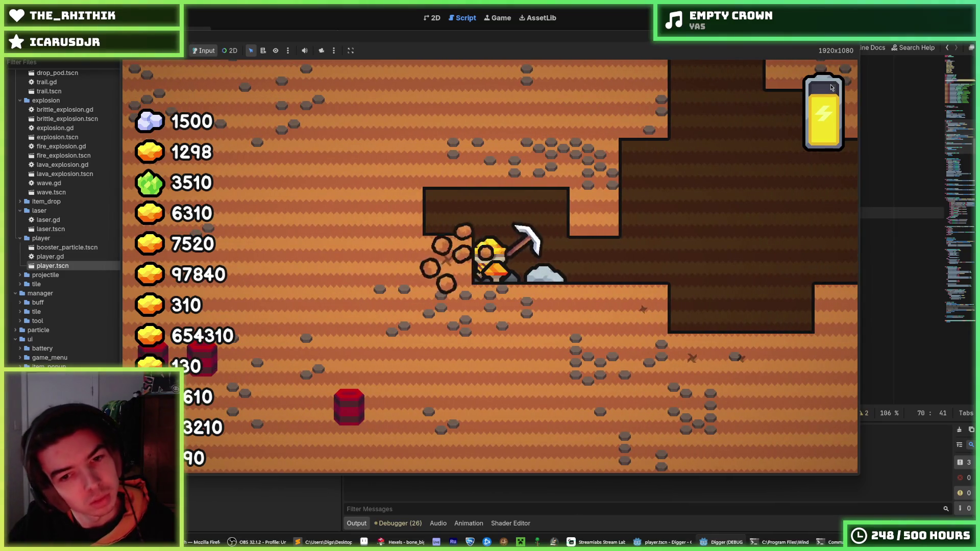
key("a")
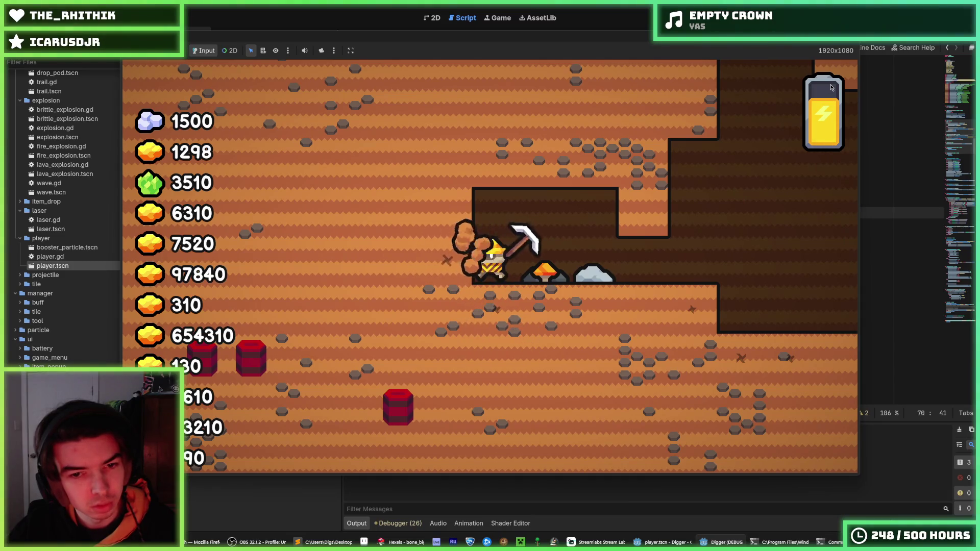
key("a")
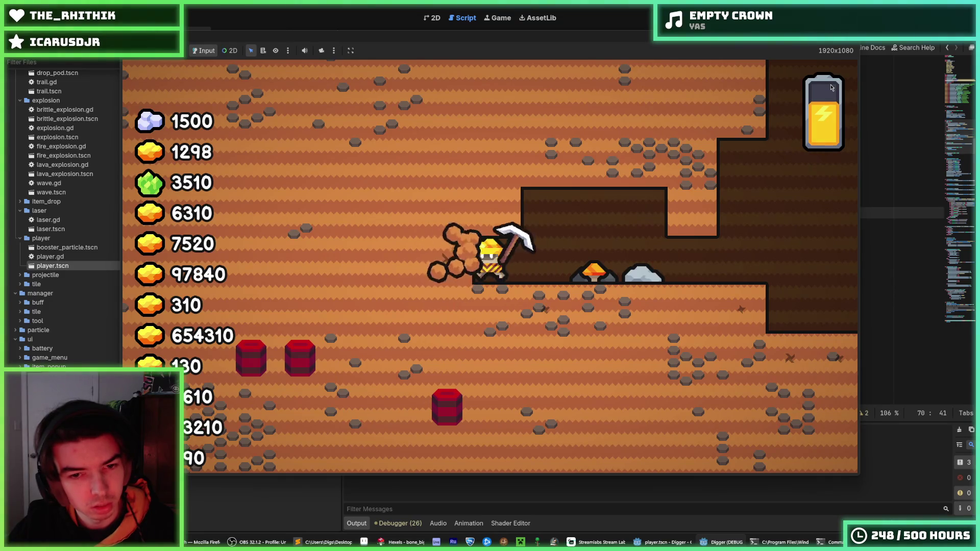
key("a")
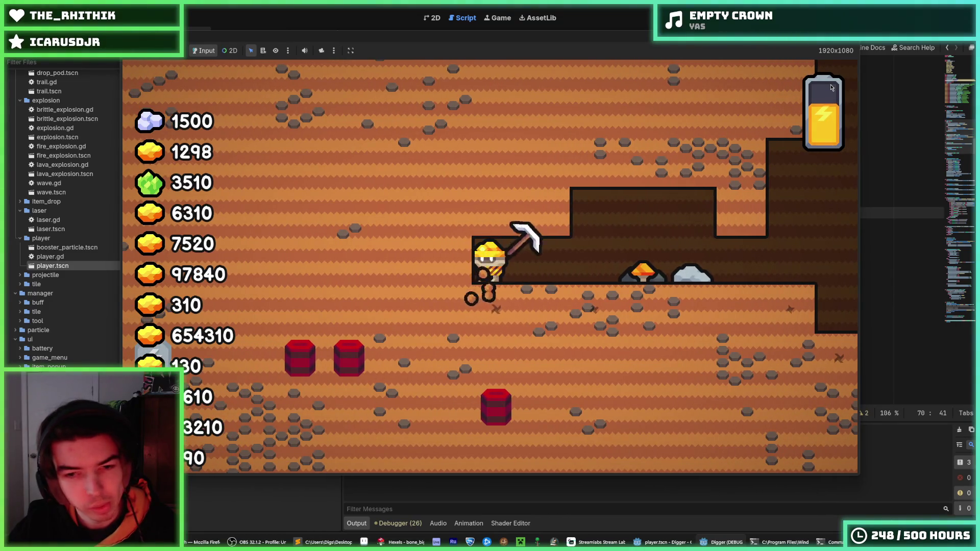
key("s")
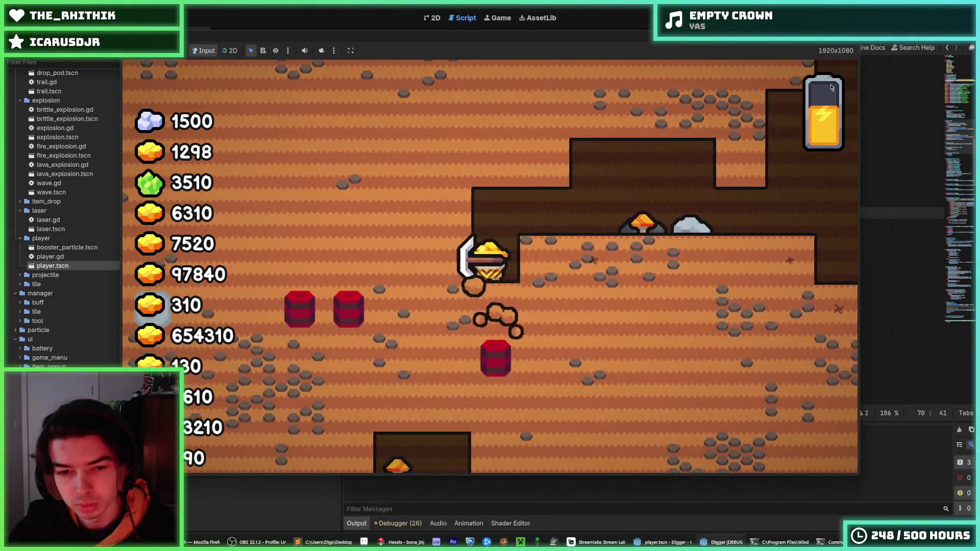
key("d")
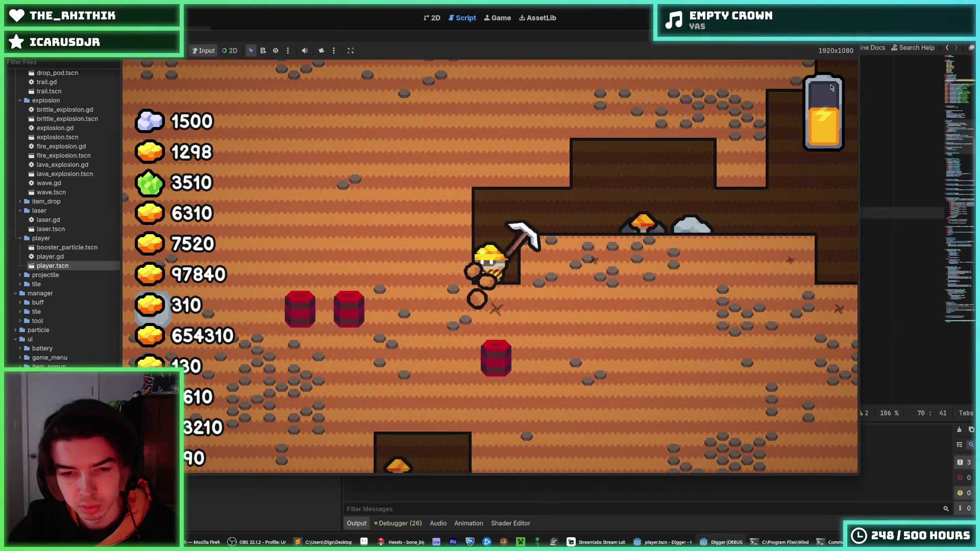
key("s")
key("s")
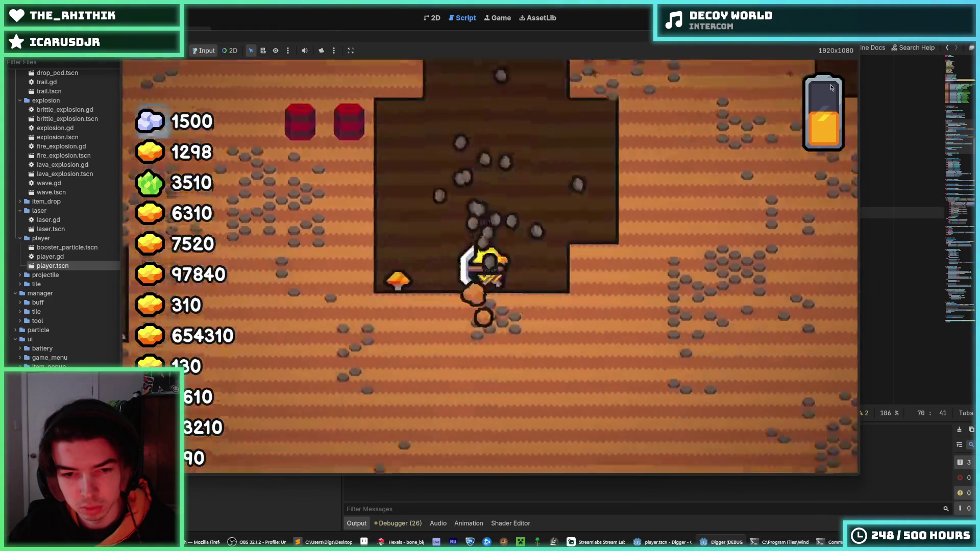
Step: After the dynamite blast, tunnel further left, then back right to 1346 gold and restart
key("a")
key("a")
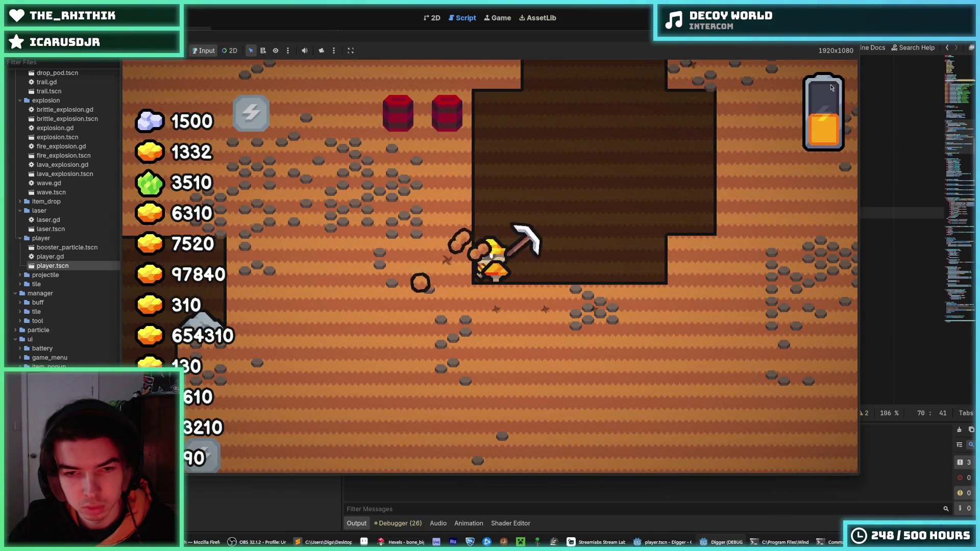
key("a")
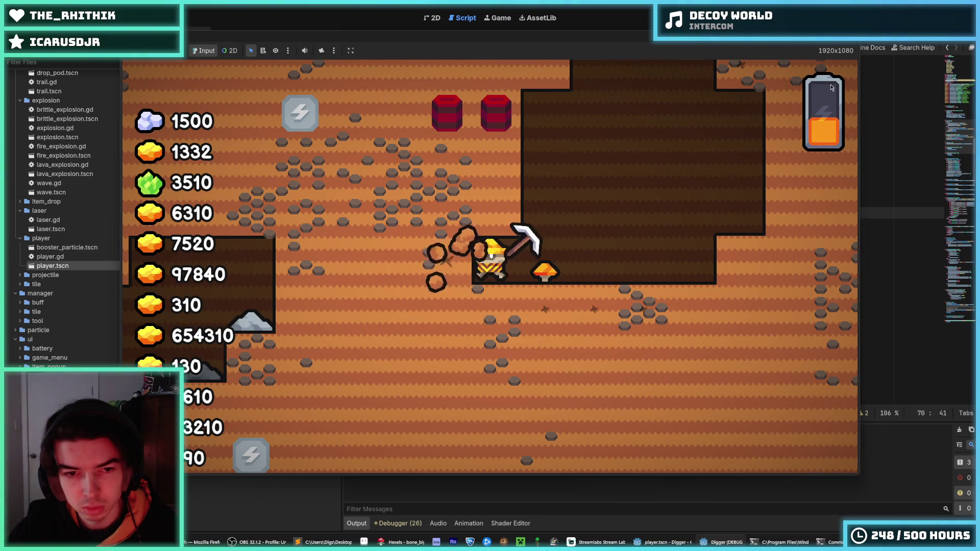
key("a")
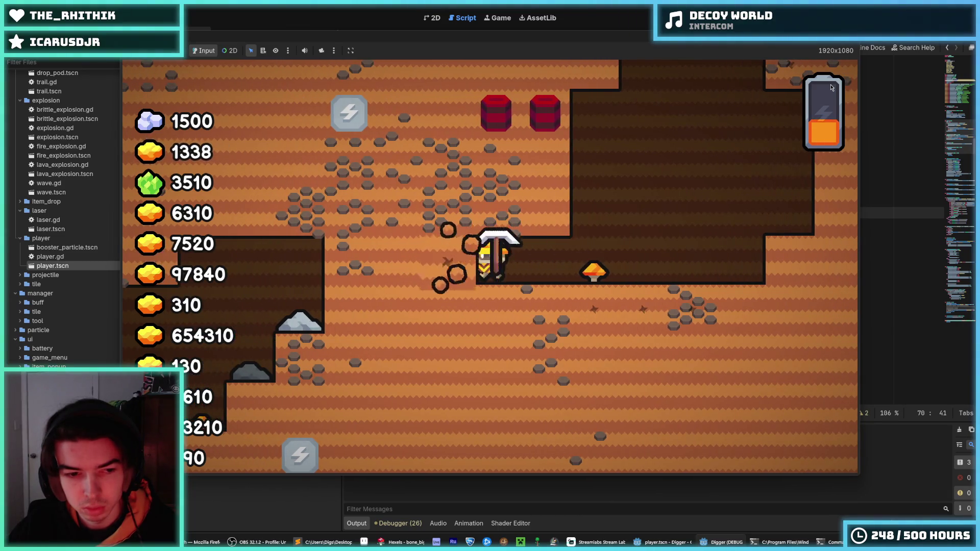
key("a")
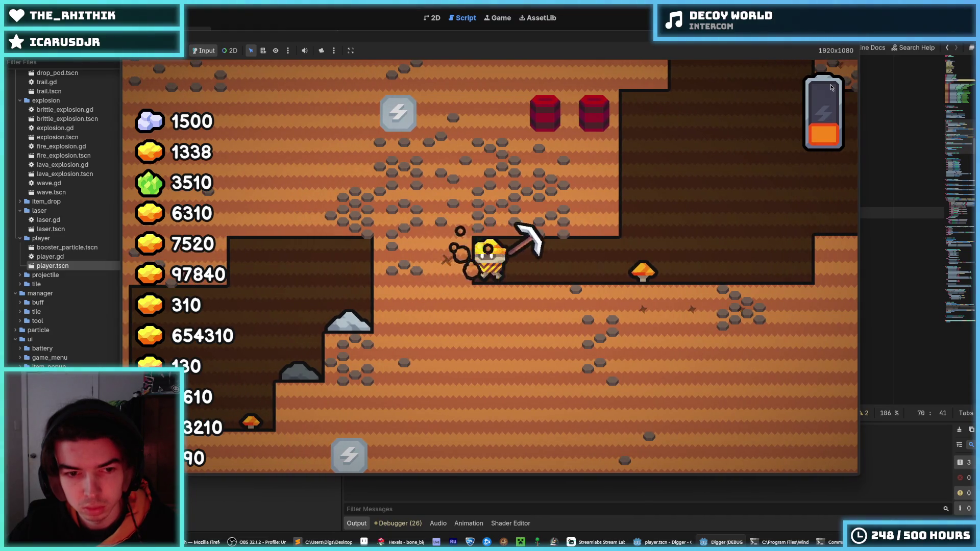
key("a")
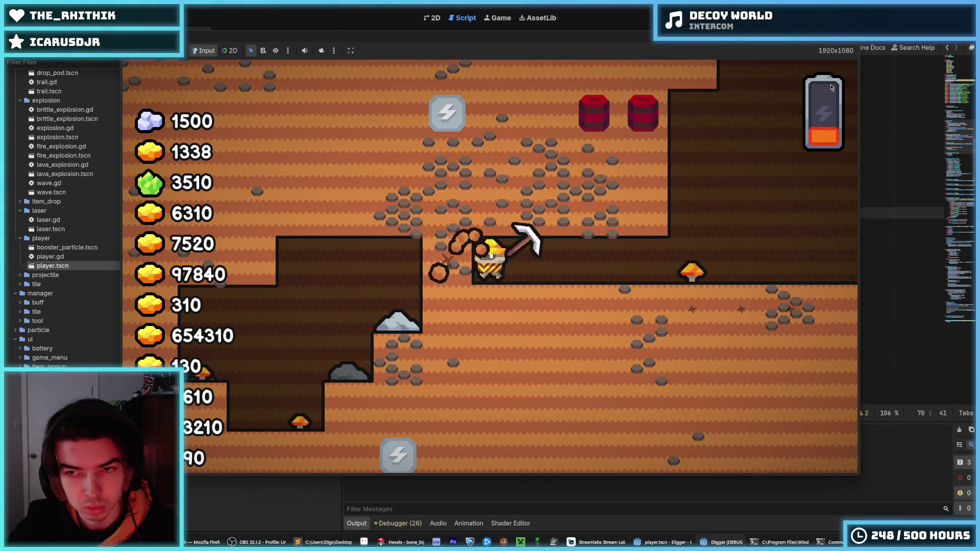
key("a")
key("d")
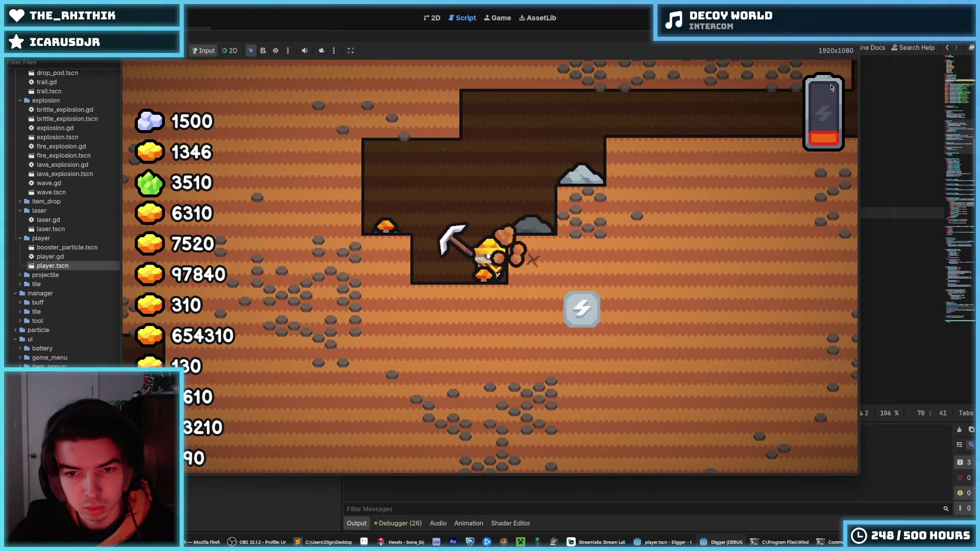
key("d")
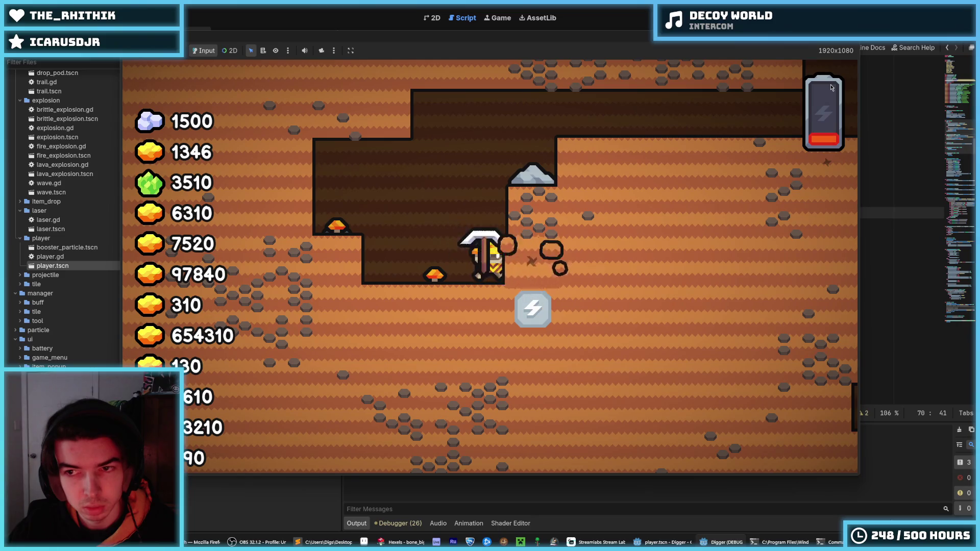
key("d")
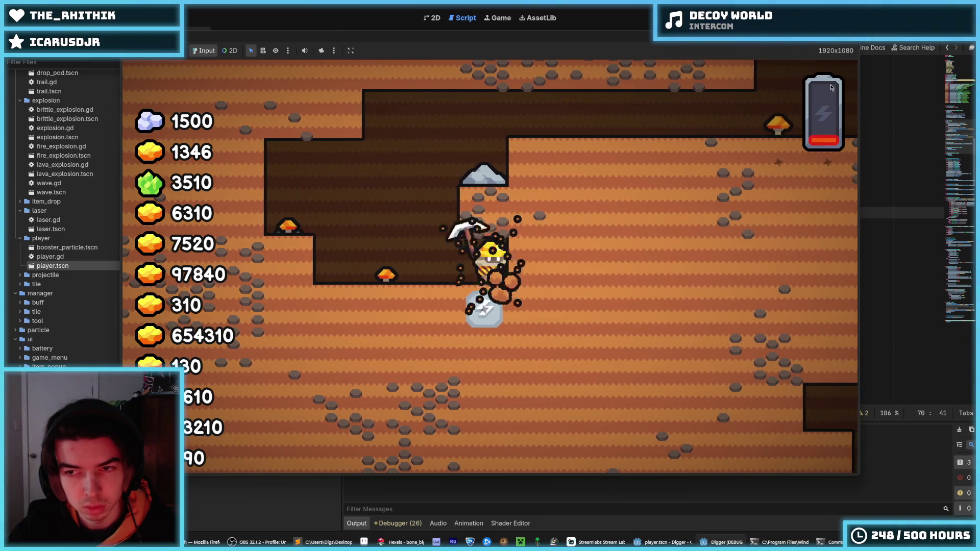
key("s")
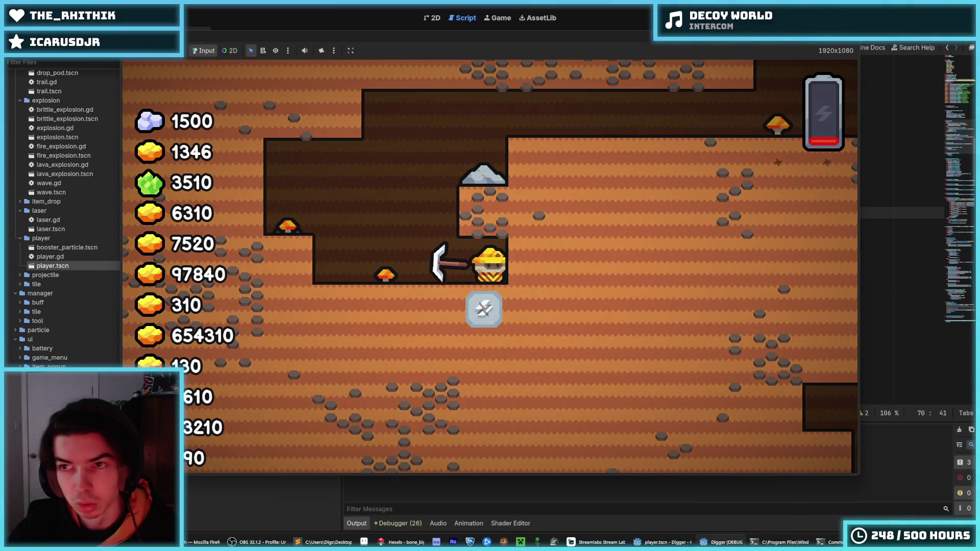
key("F5")
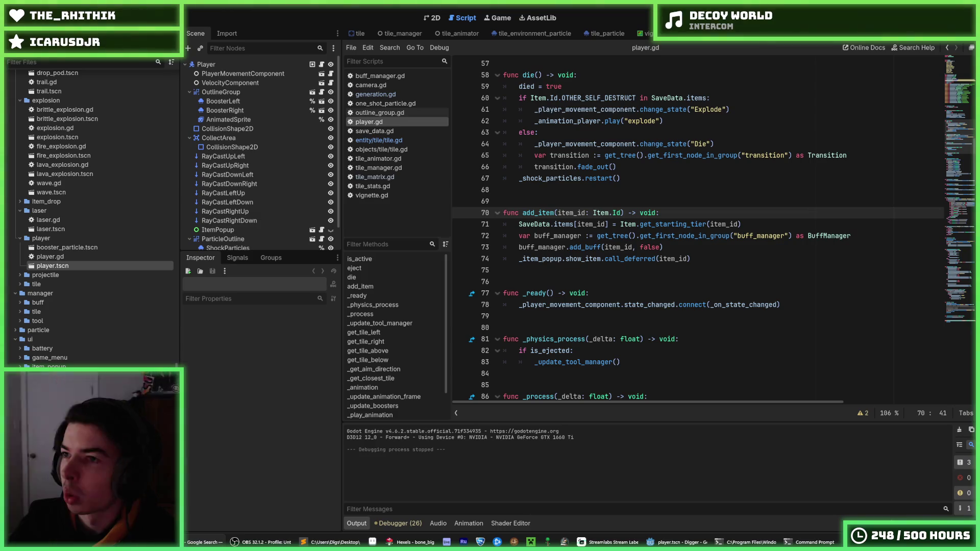
Step: Save player.gd and the scene with Ctrl+S, then relaunch Digger to test the powerups
left_click(684, 181)
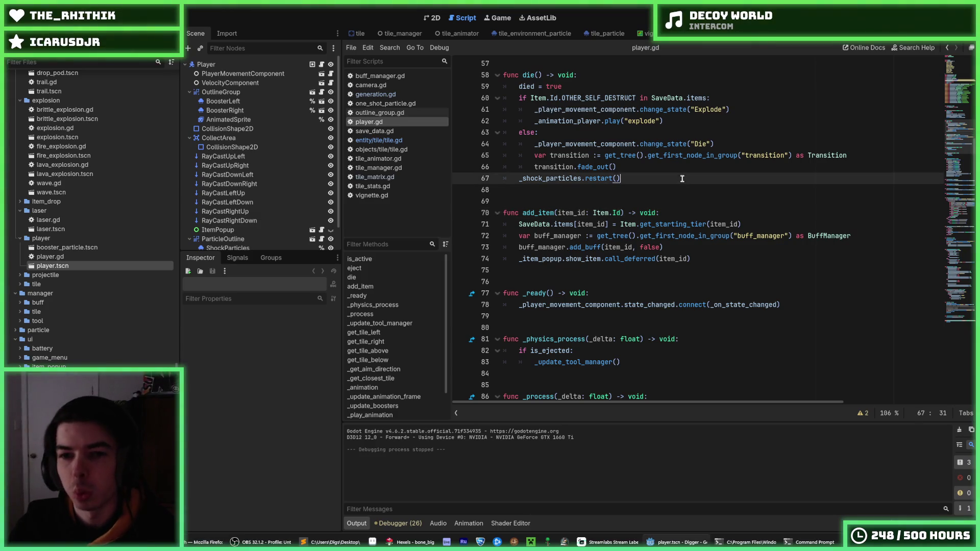
left_click(671, 192)
key("ctrl+s")
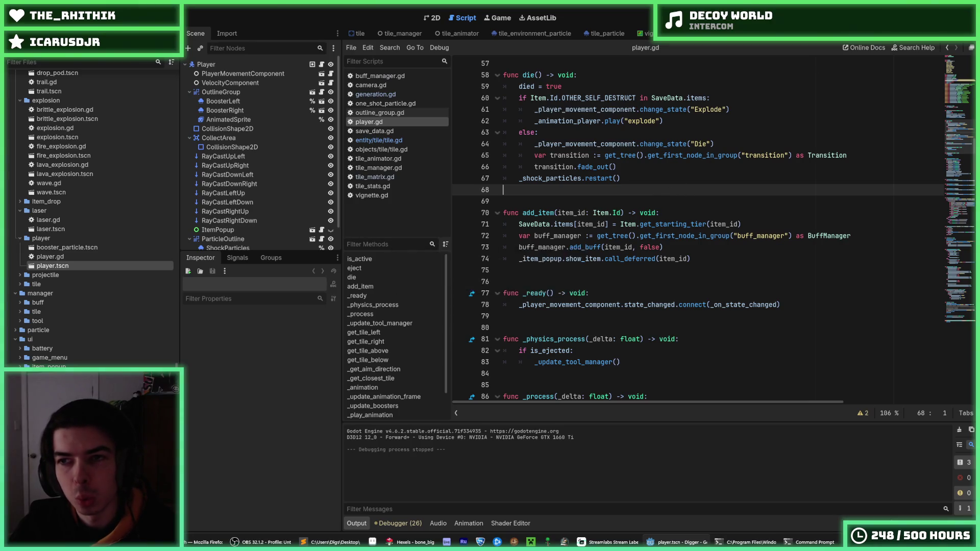
key("ctrl+s")
left_click(705, 174)
key("ctrl+s")
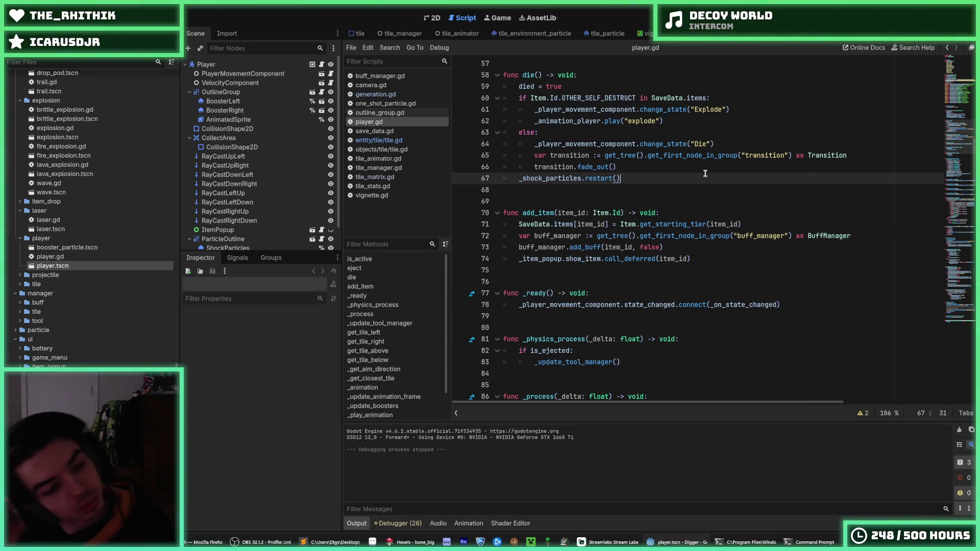
key("ctrl+s")
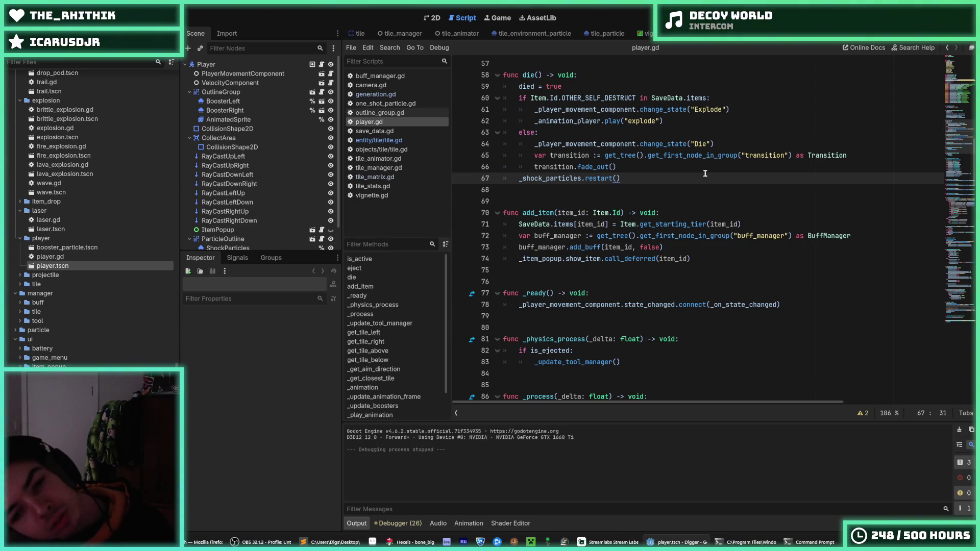
key("ctrl+s")
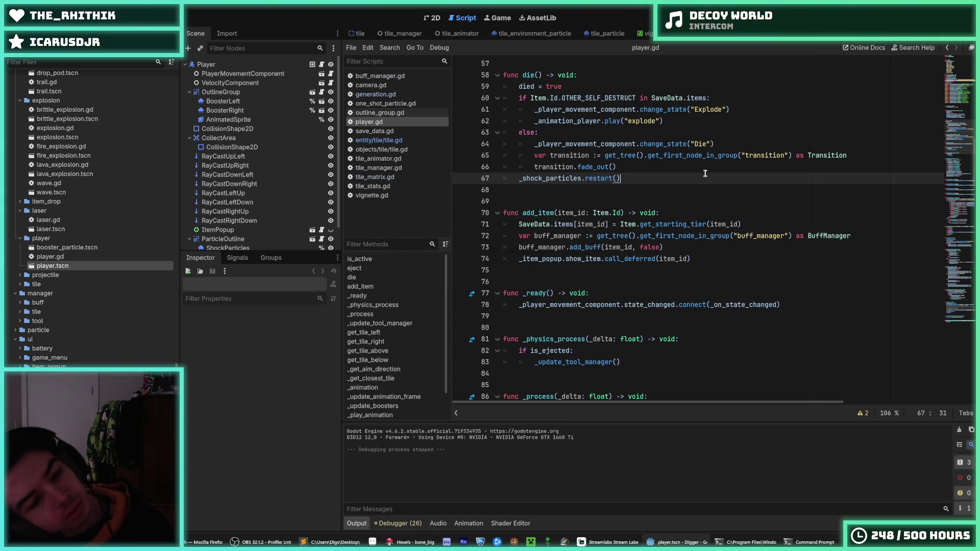
key("ctrl+s")
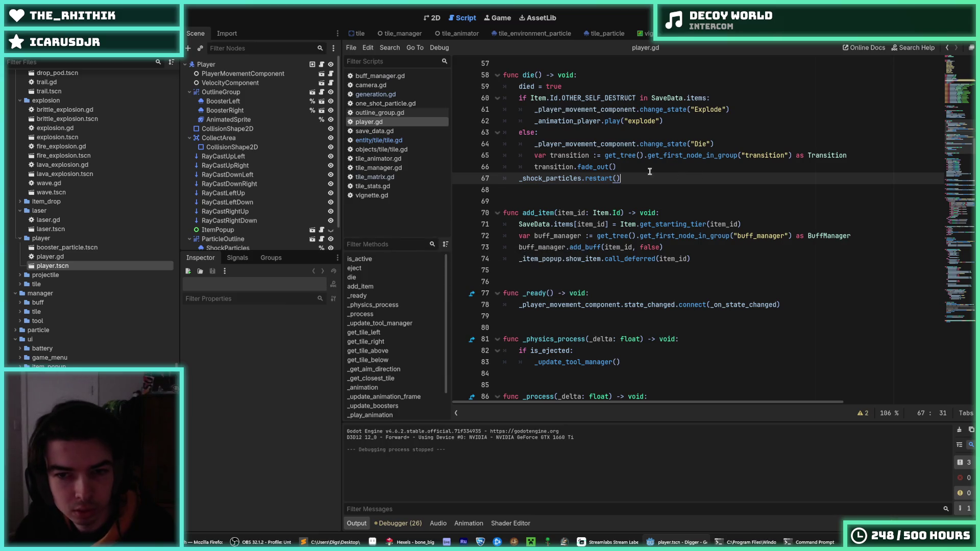
key("ctrl+s")
key("ctrl+s")
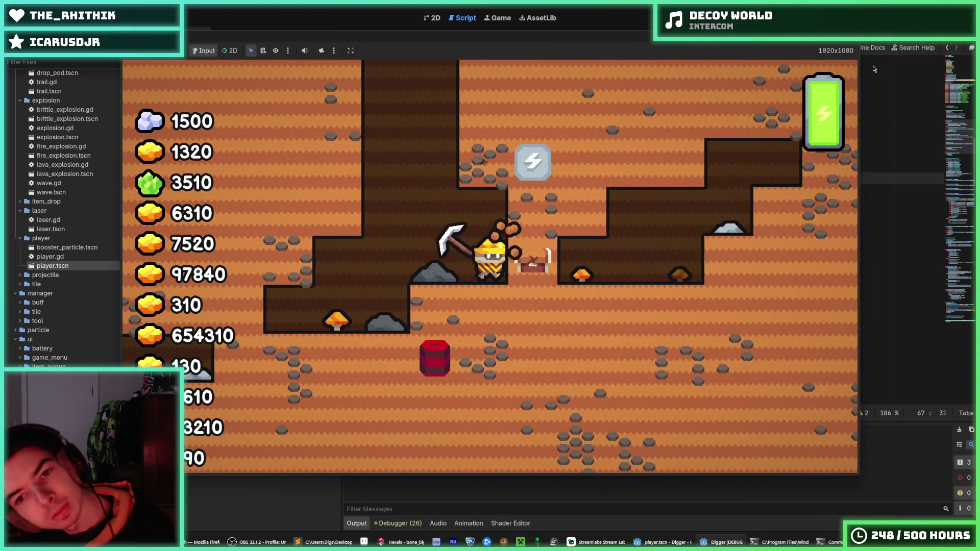
Step: Dig down into the red explosive block, then boost upward out of the blast
key("a")
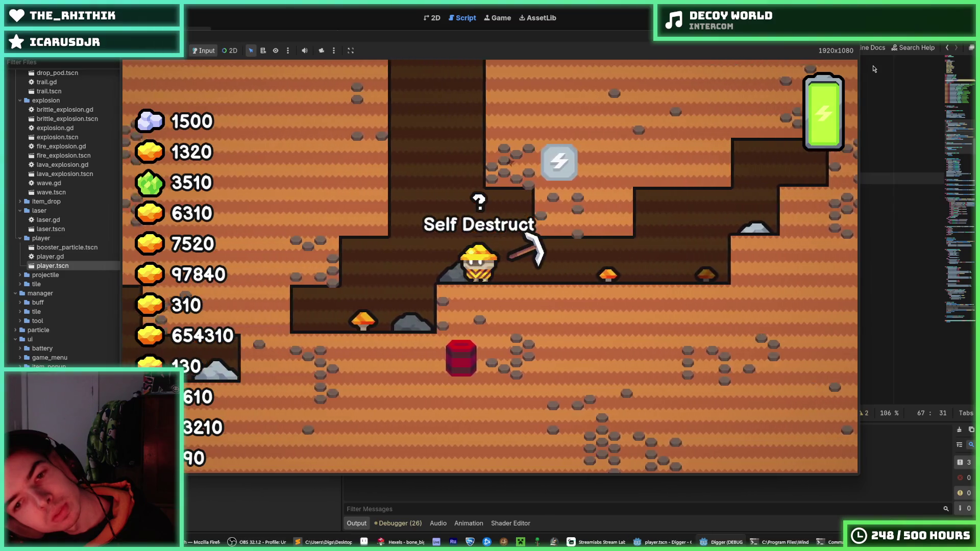
key("s")
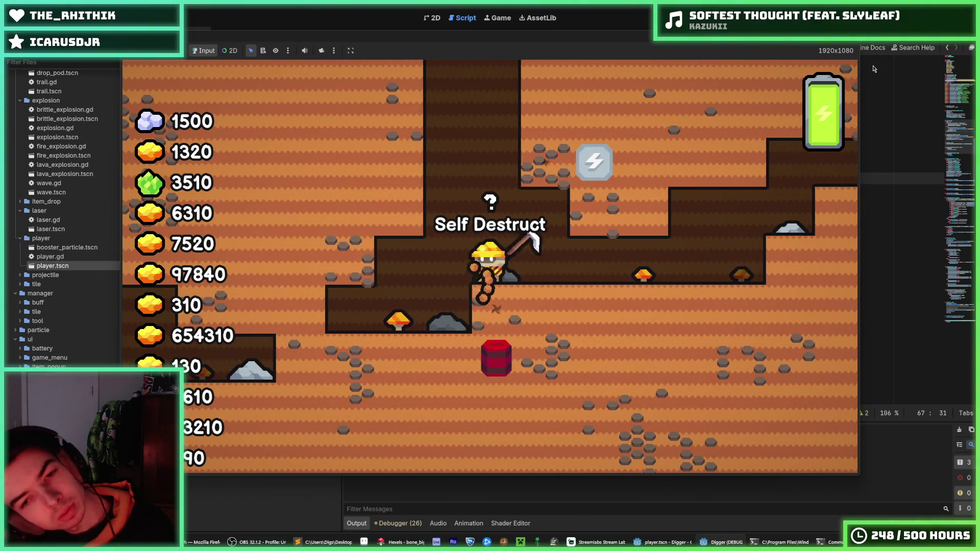
key("s")
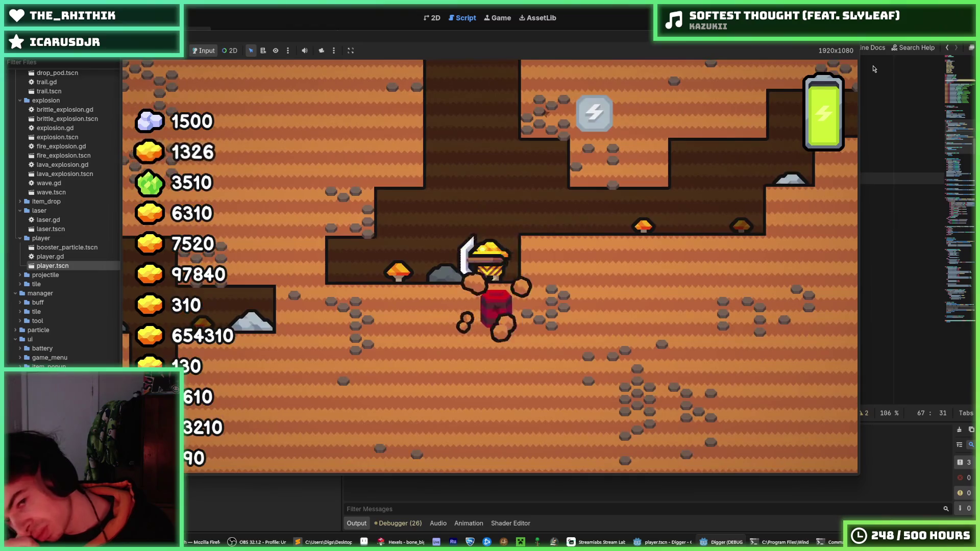
key("s")
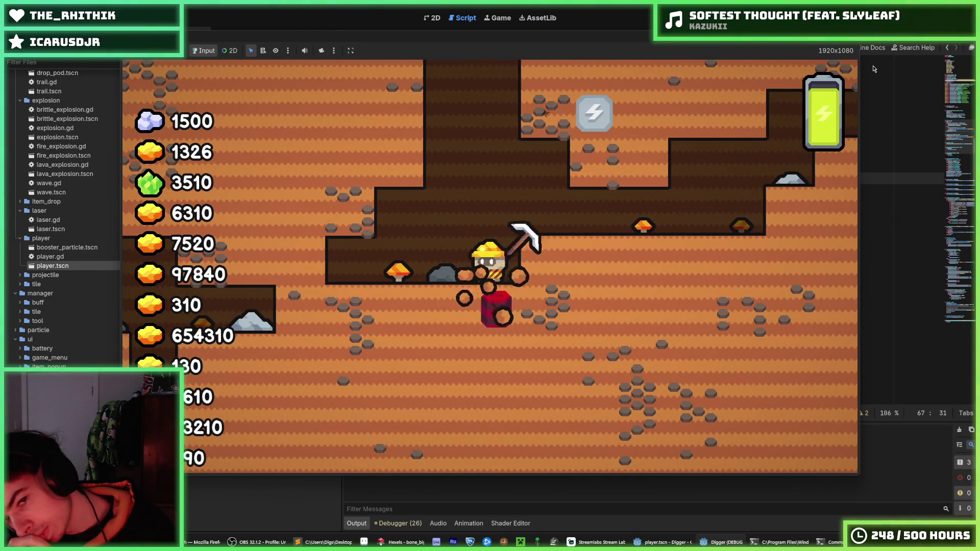
key("d")
key("w")
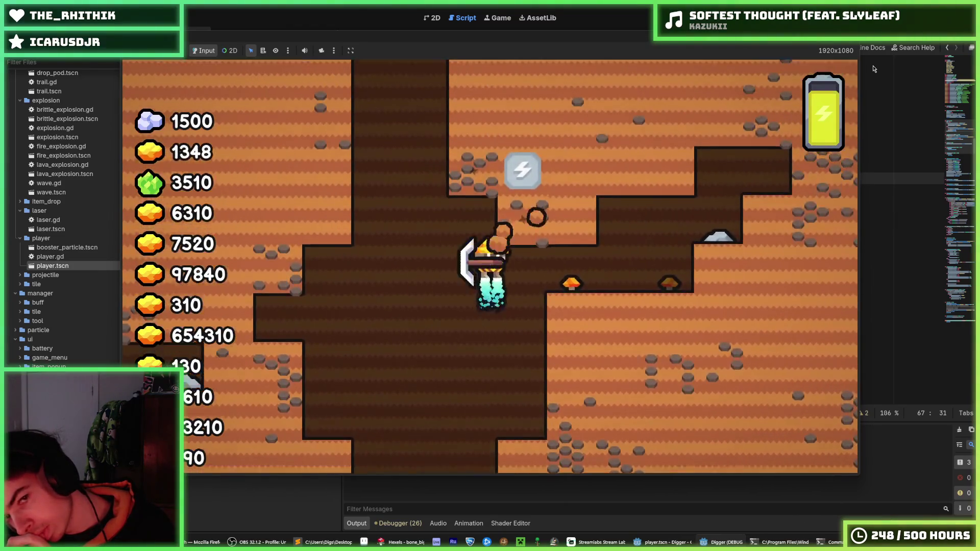
key("w")
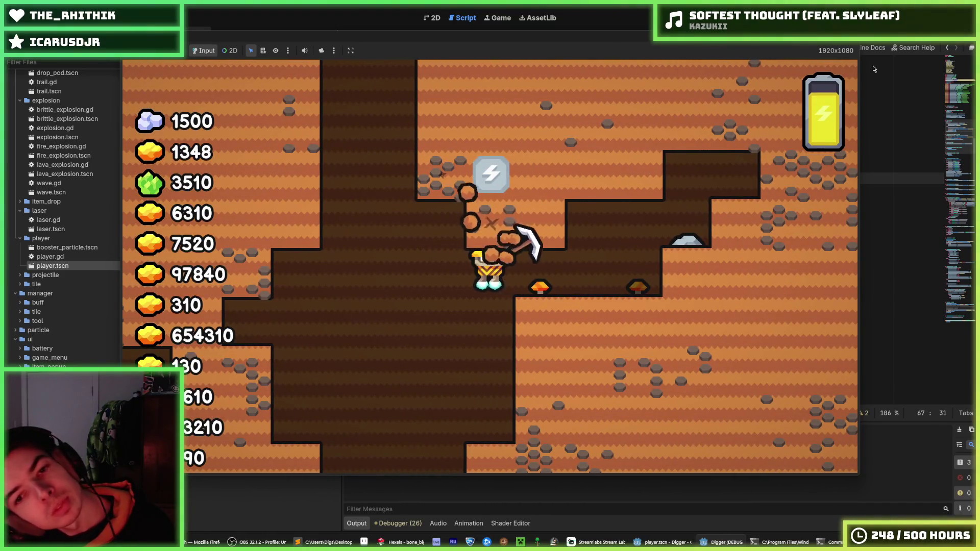
key("w")
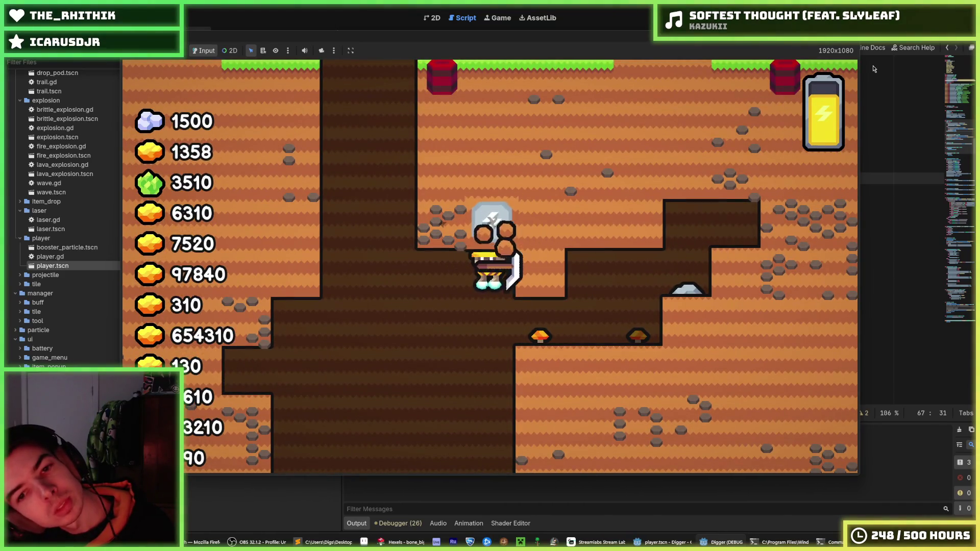
key("w")
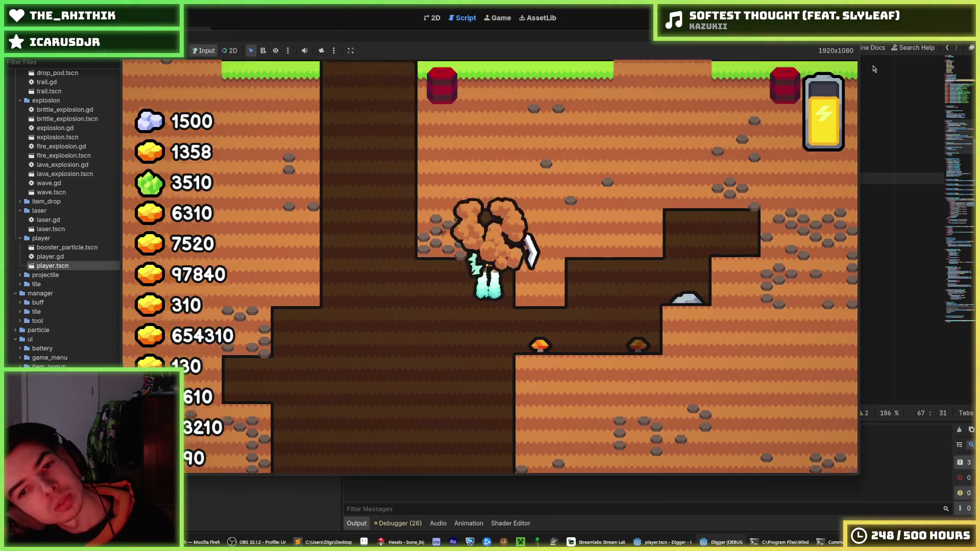
key("w")
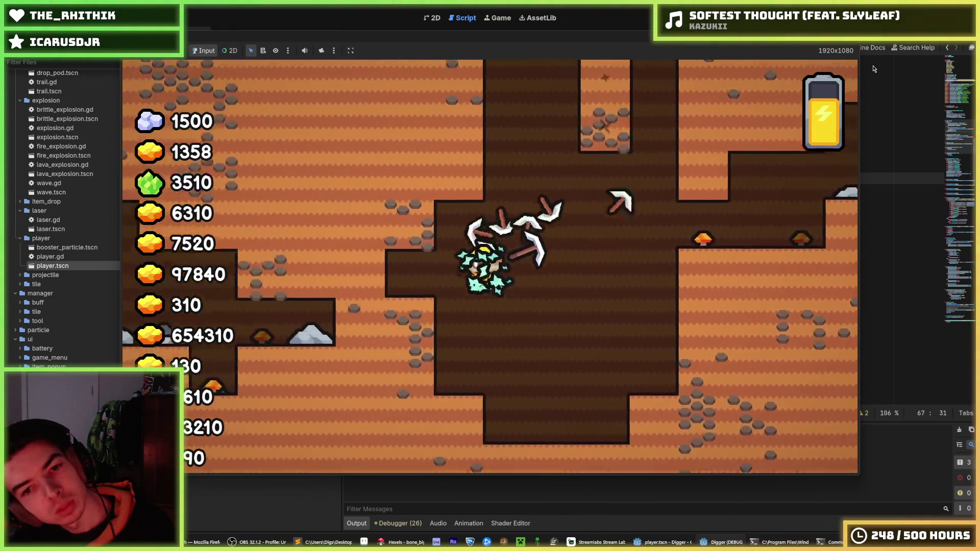
Step: Dig down, left and right through the rock collecting more ore
key("s")
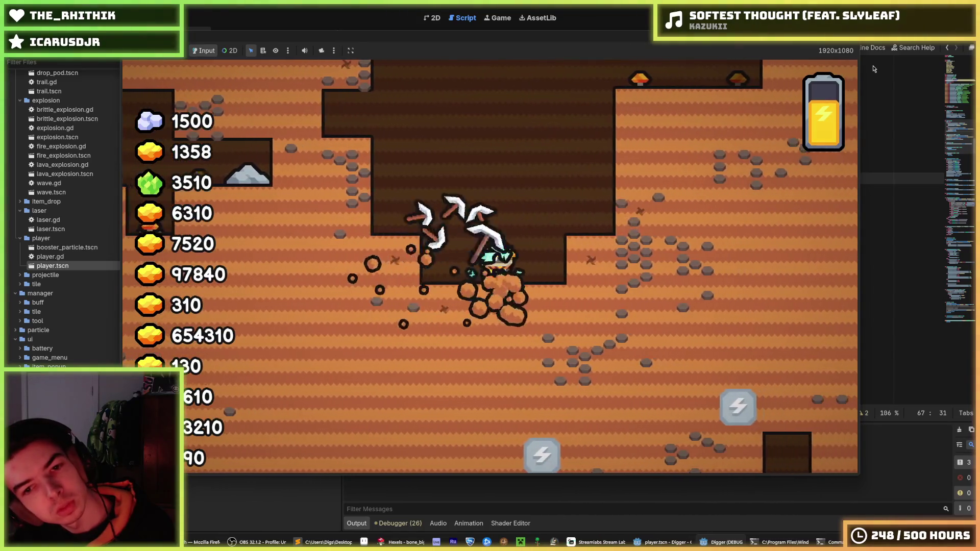
key("s")
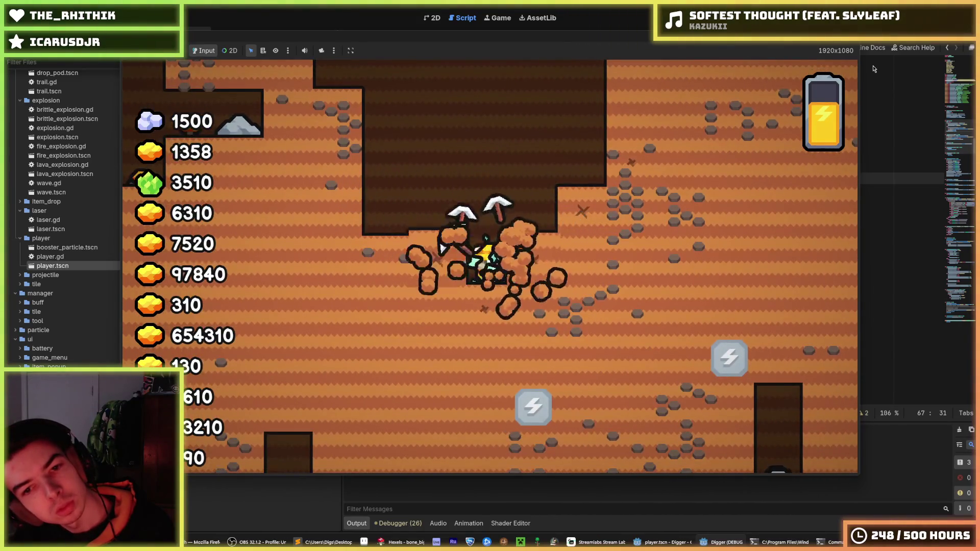
key("a")
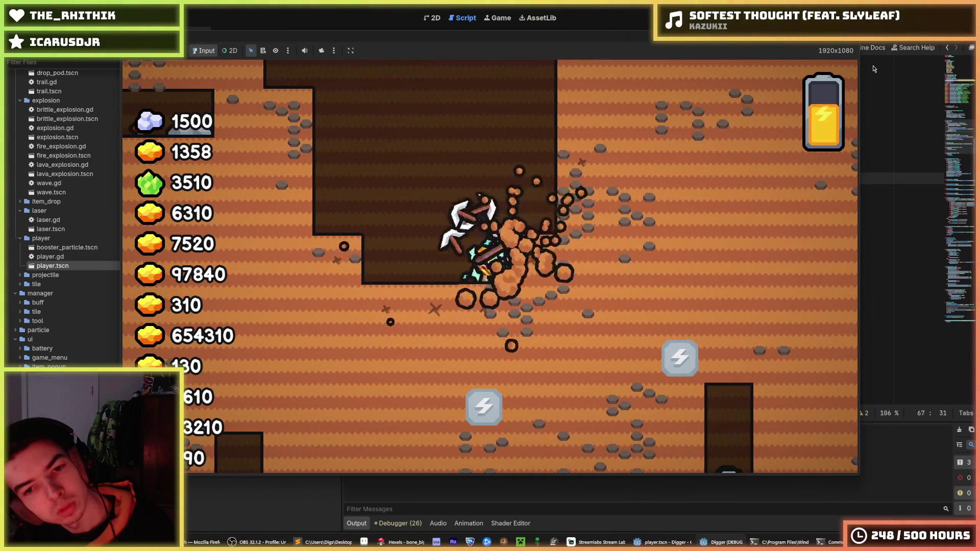
key("s")
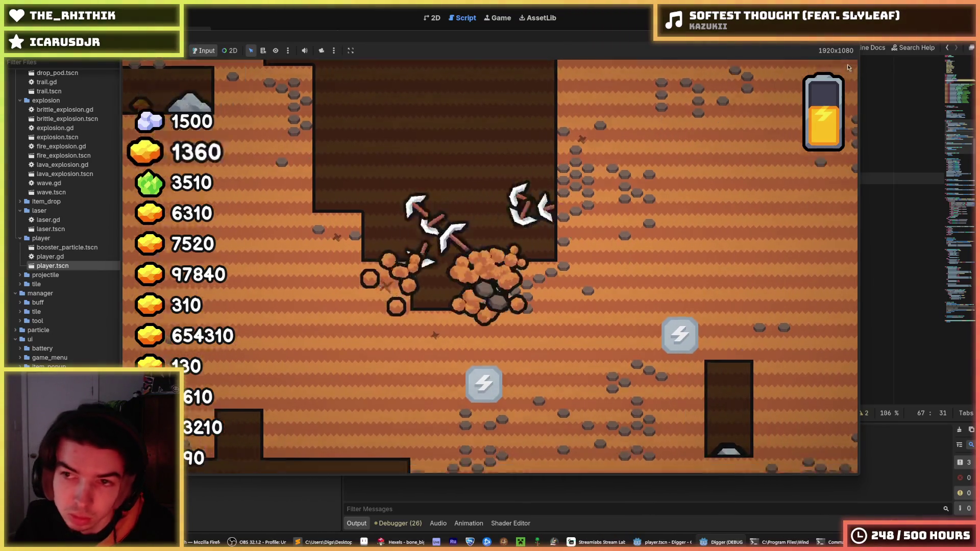
key("d")
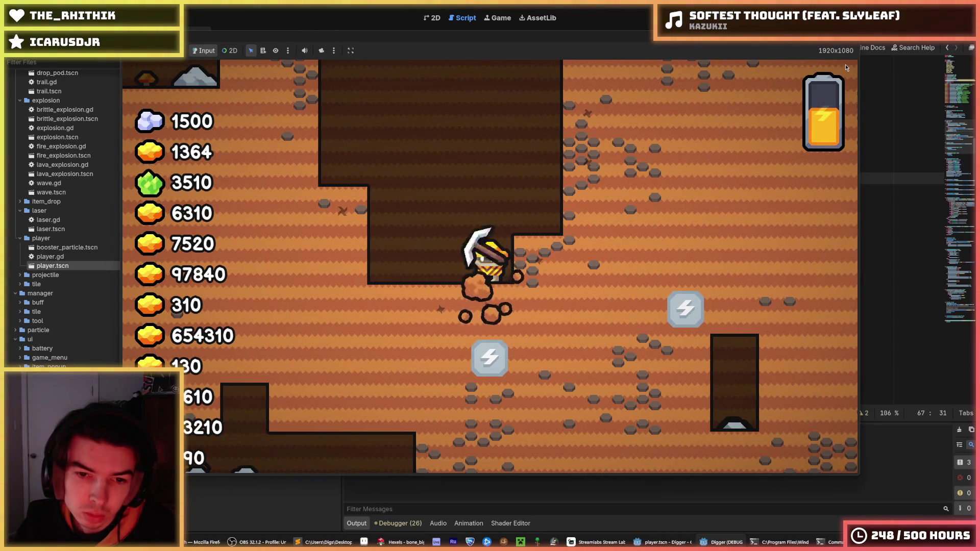
key("s")
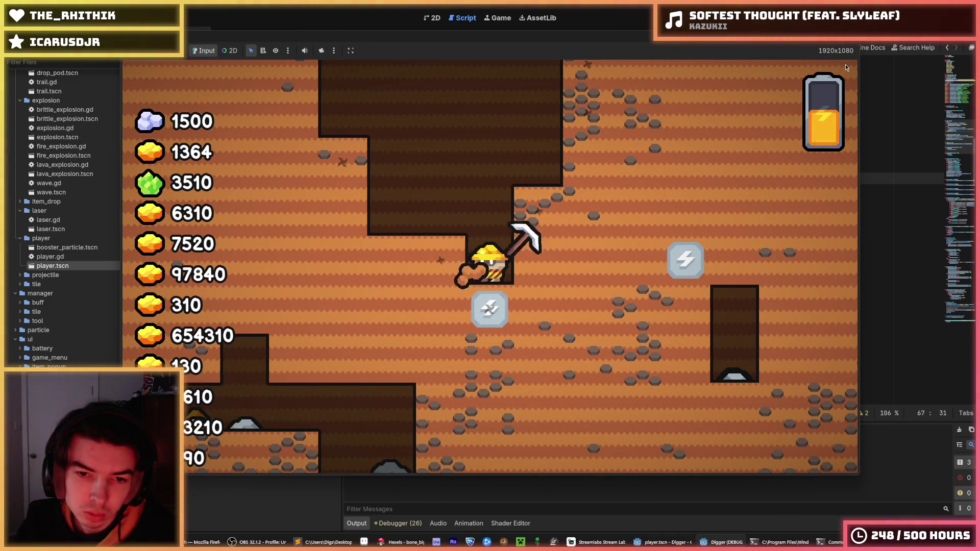
key("d")
key("s")
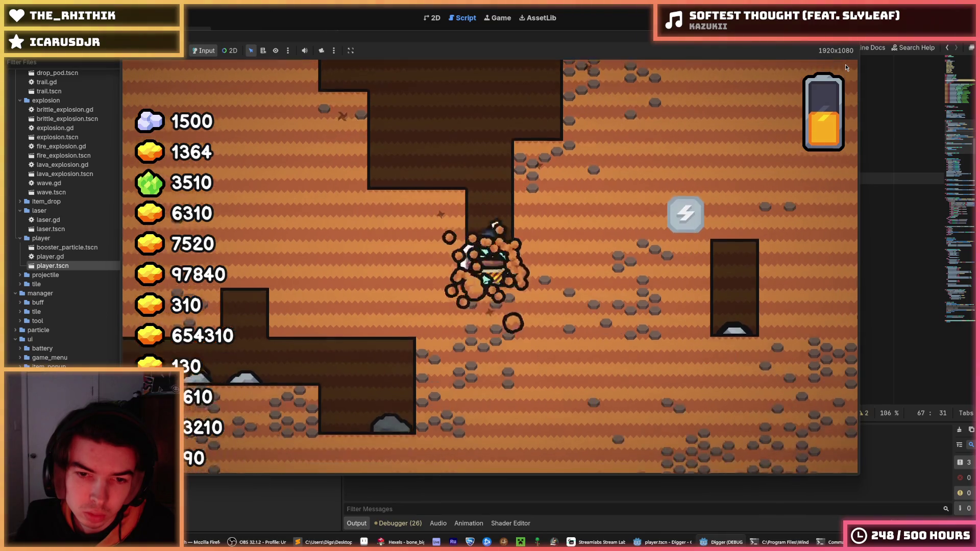
key("w")
key("w")
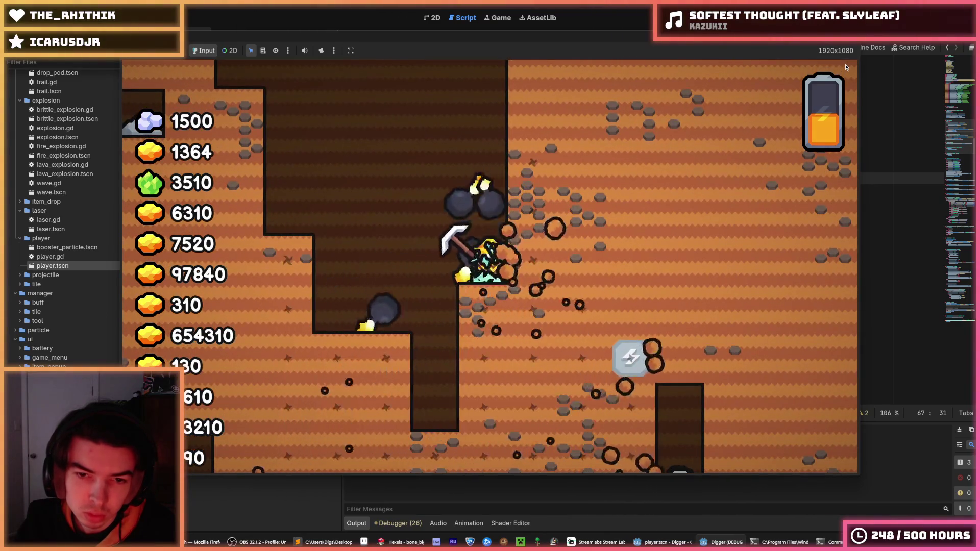
key("d")
key("s")
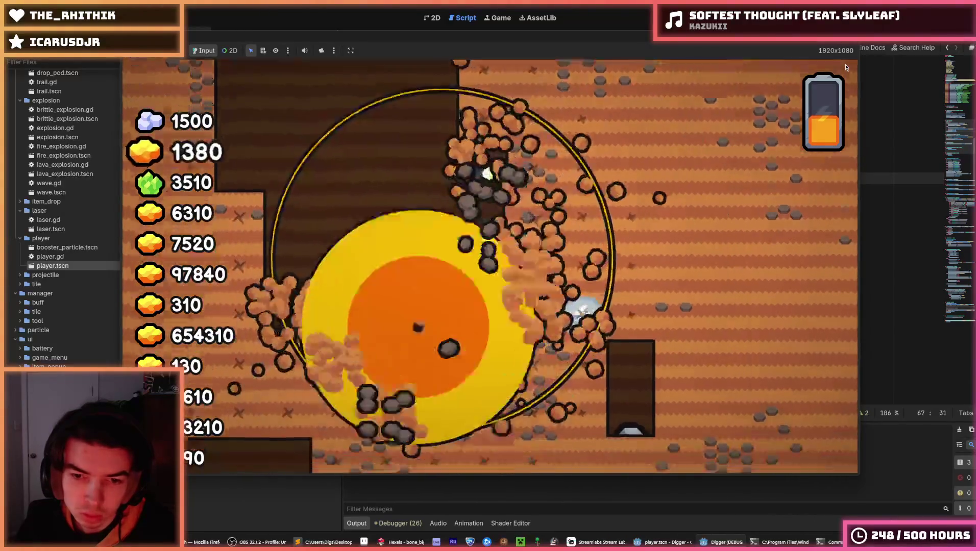
key("s")
key("a")
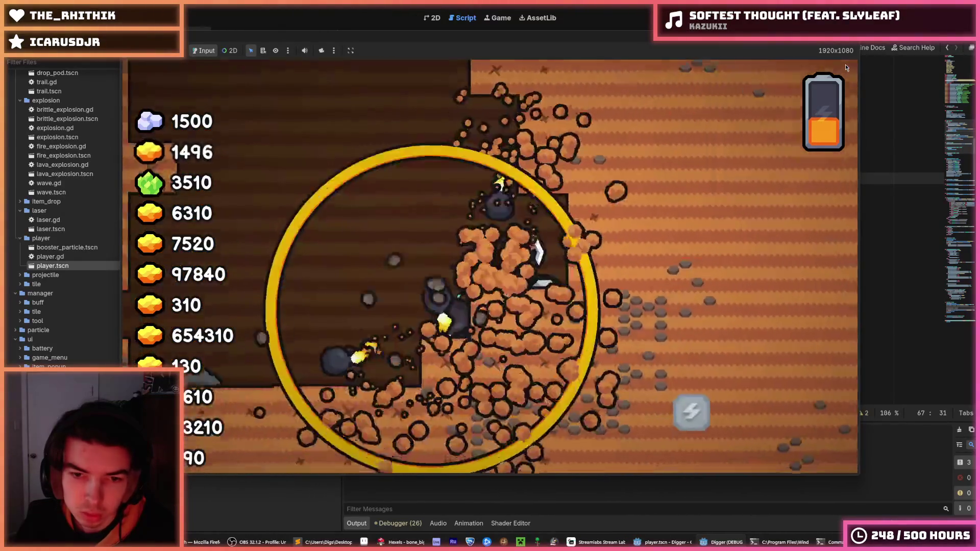
Step: Keep tunnelling down through the orange dirt until gold reaches 2192, then stop the game
key("s")
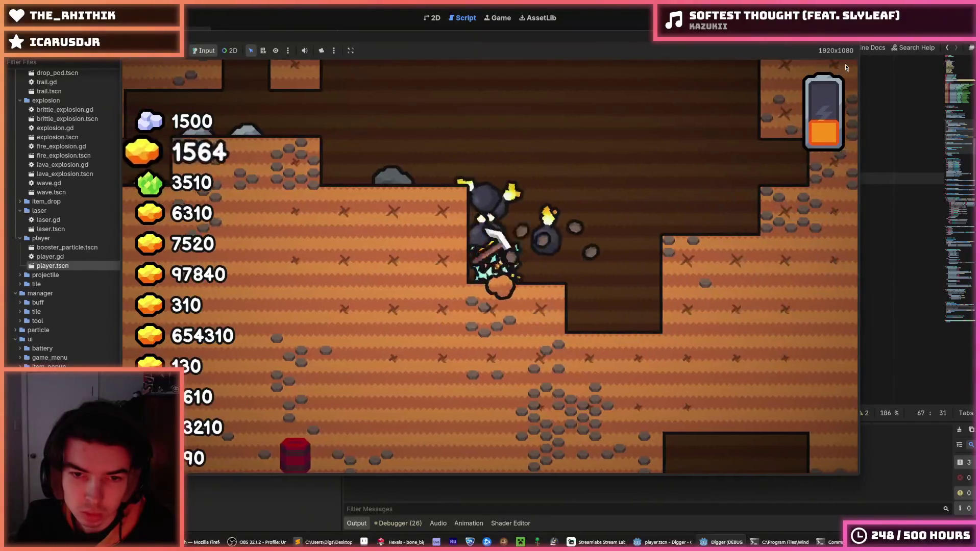
key("d")
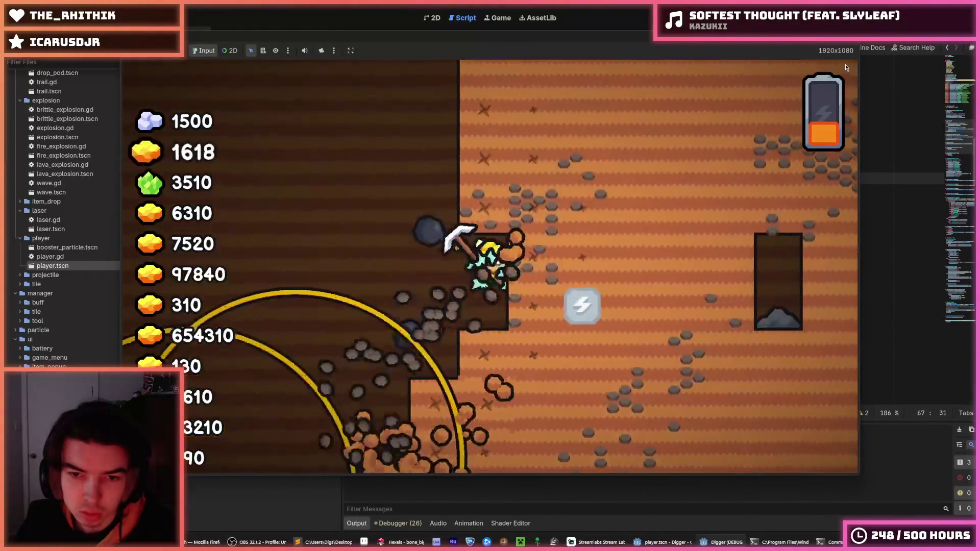
key("d")
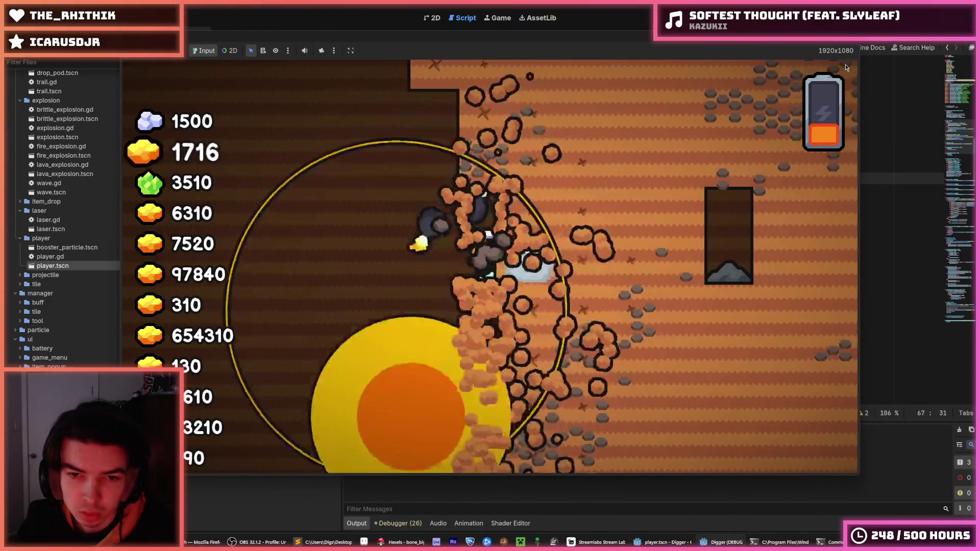
key("s")
key("d")
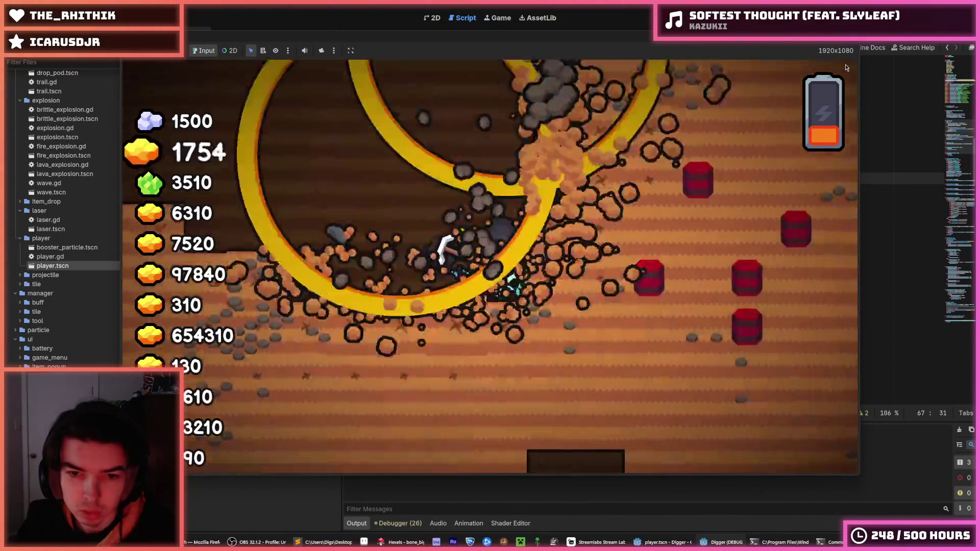
key("d")
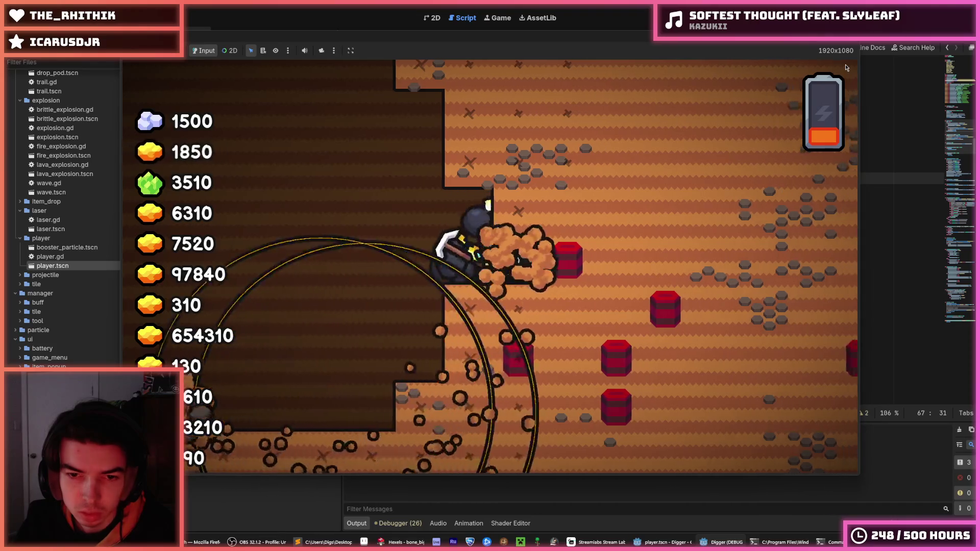
key("s")
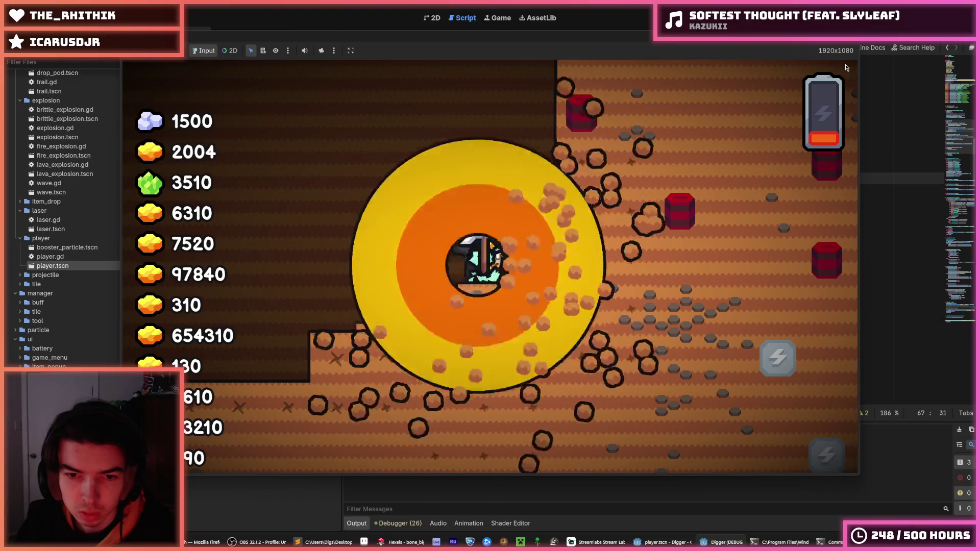
key("a")
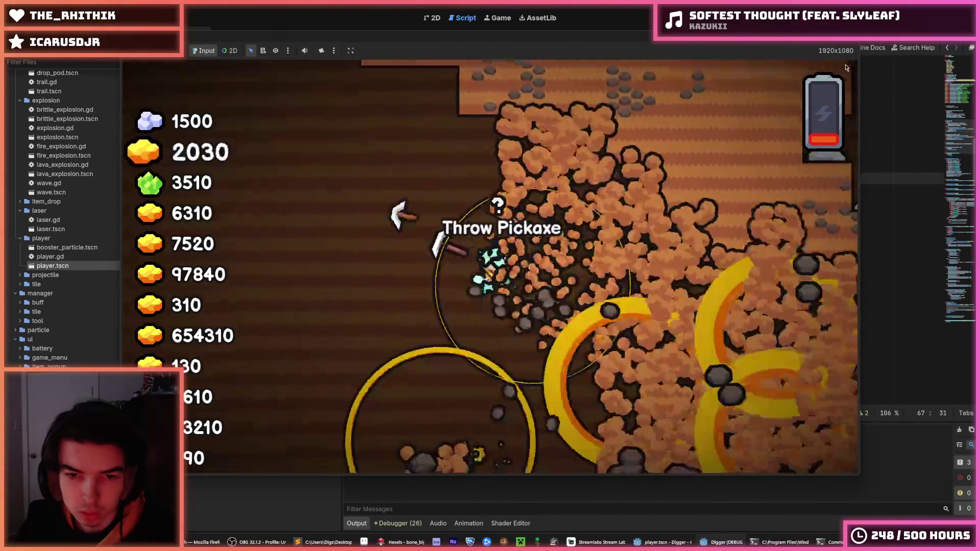
key("s")
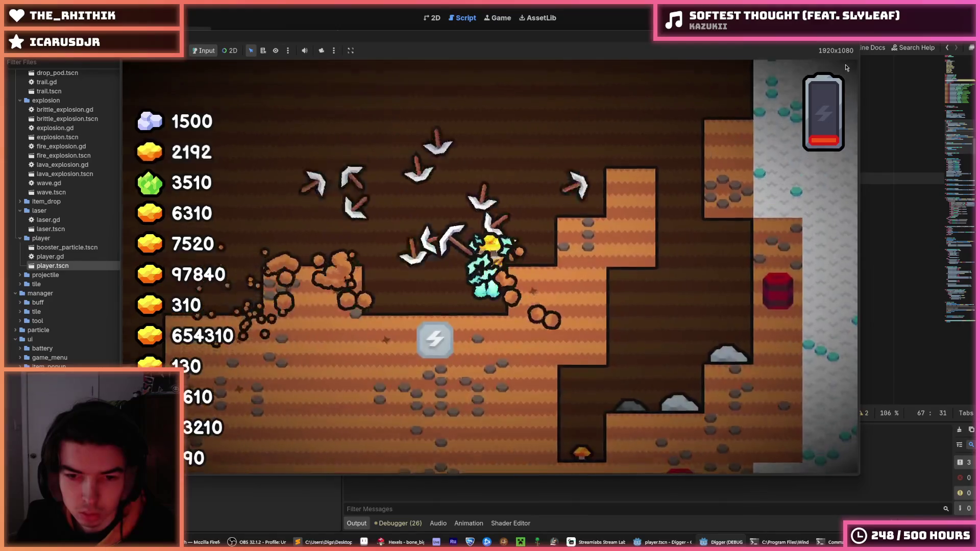
key("s")
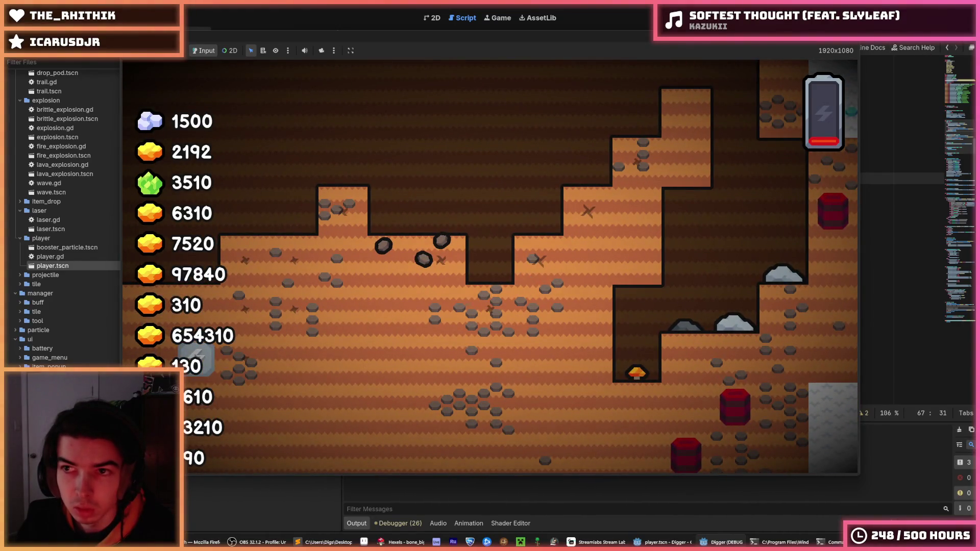
key("F8")
scroll(97, 347, "up", 5)
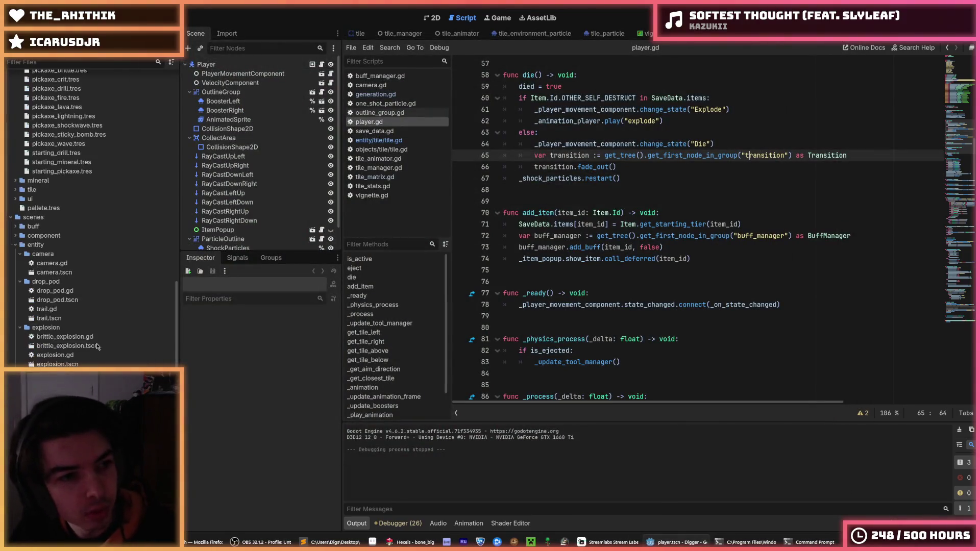
scroll(62, 282, "up", 10)
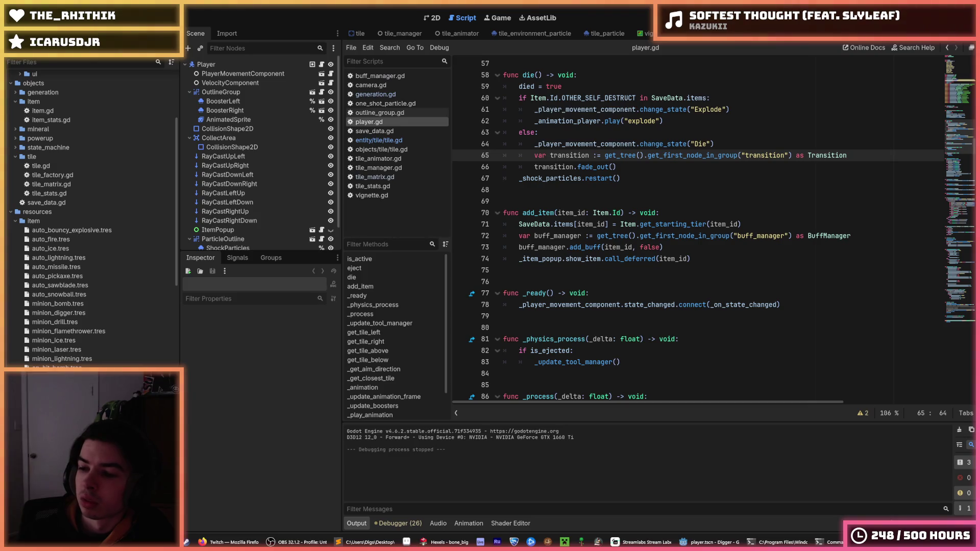
Step: Put the caret at the end of player.gd line 64 and save the scene twice with Ctrl+S
left_click(733, 140)
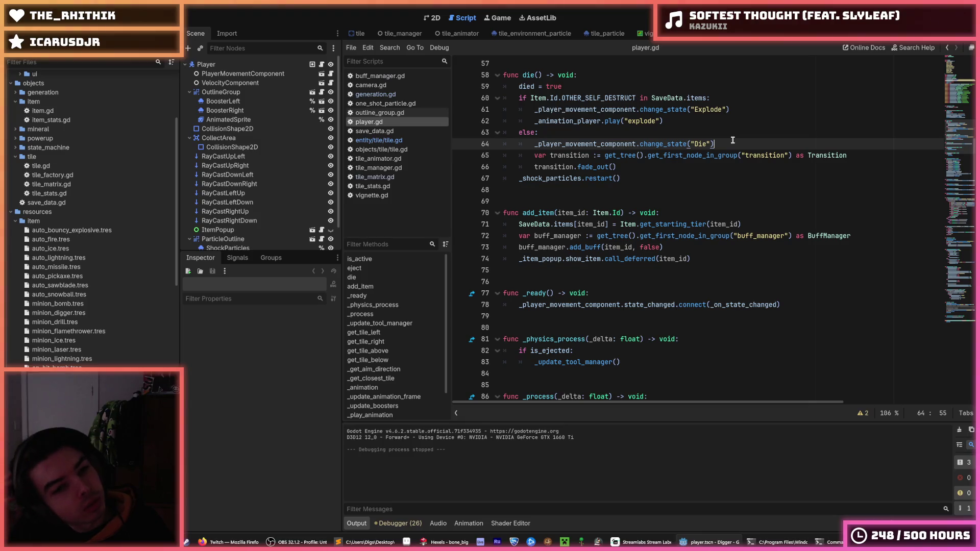
key("ctrl+s")
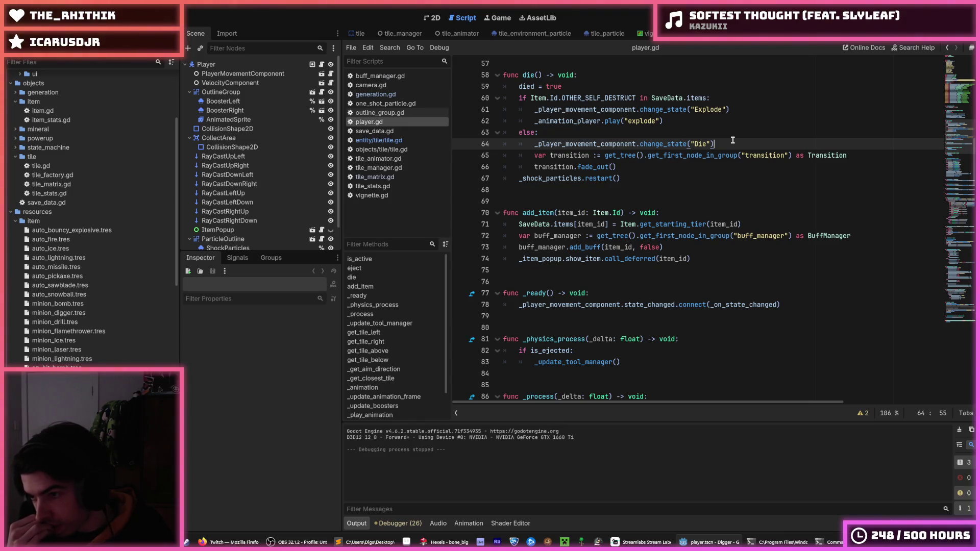
key("ctrl+s")
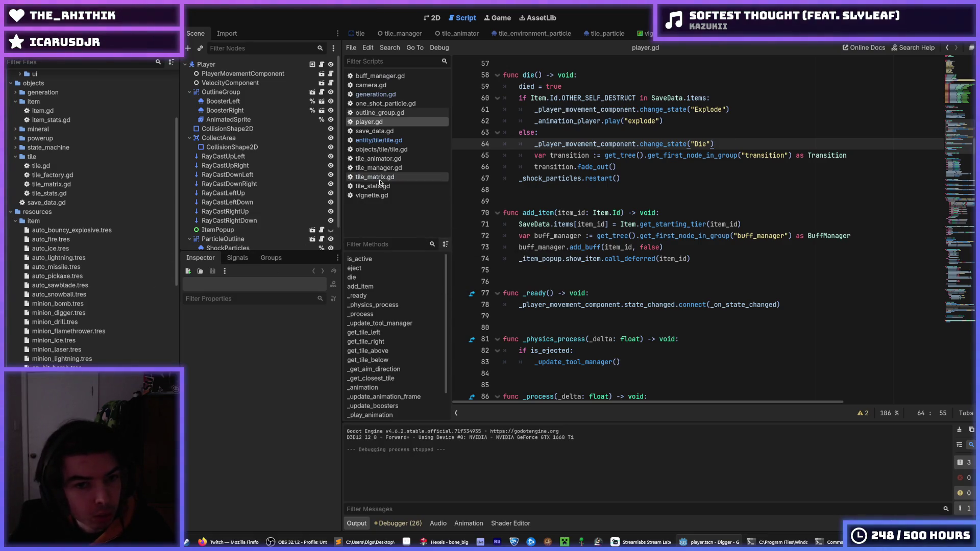
Step: In save_data.gd, change STARTING_PICKAXE from Mineral.Id.NONE to Mineral.Id.VOLCANO_1
left_click(386, 134)
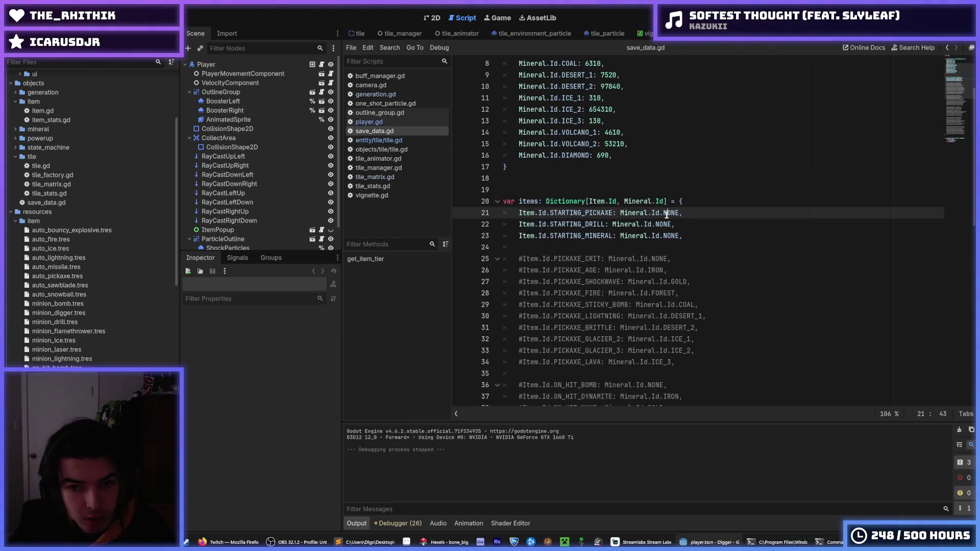
key("ctrl+shift+Left")
type("VOLCAN")
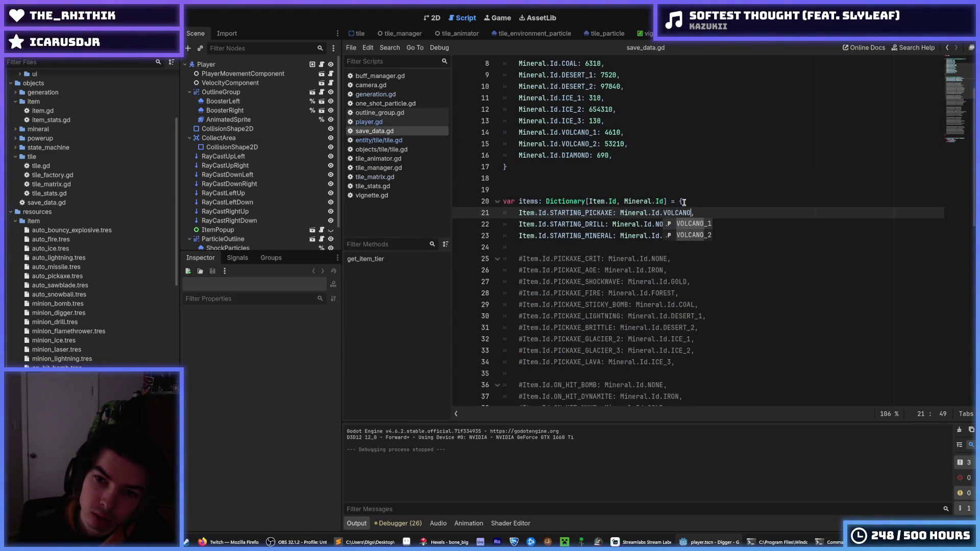
key("Return")
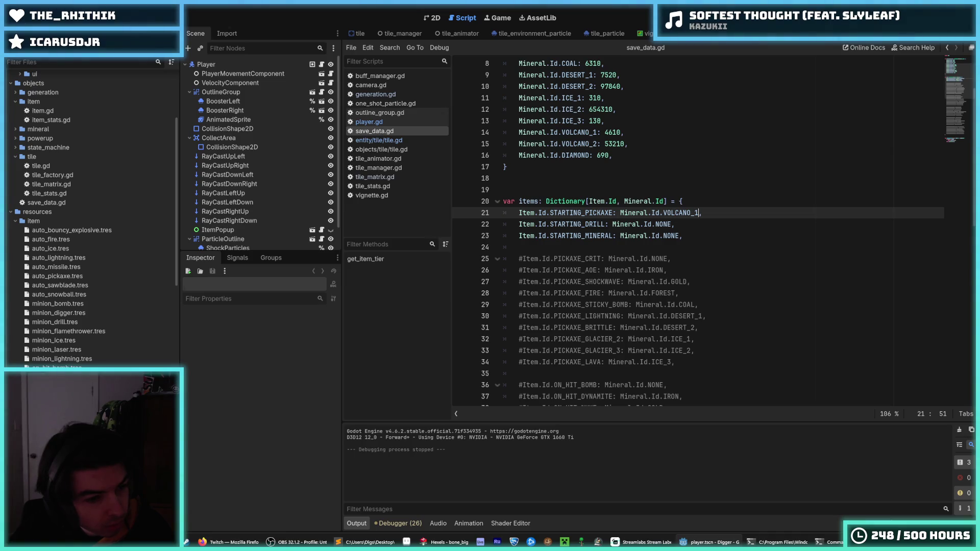
Step: Inspect on_hit_bomb.tres, then run a test game and stop it at 1408 gold
left_click(56, 366)
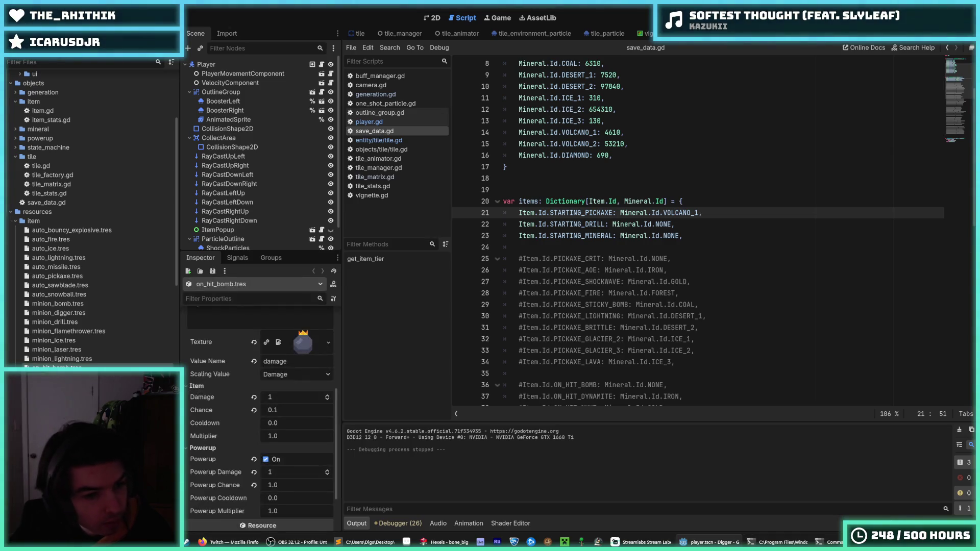
key("F5")
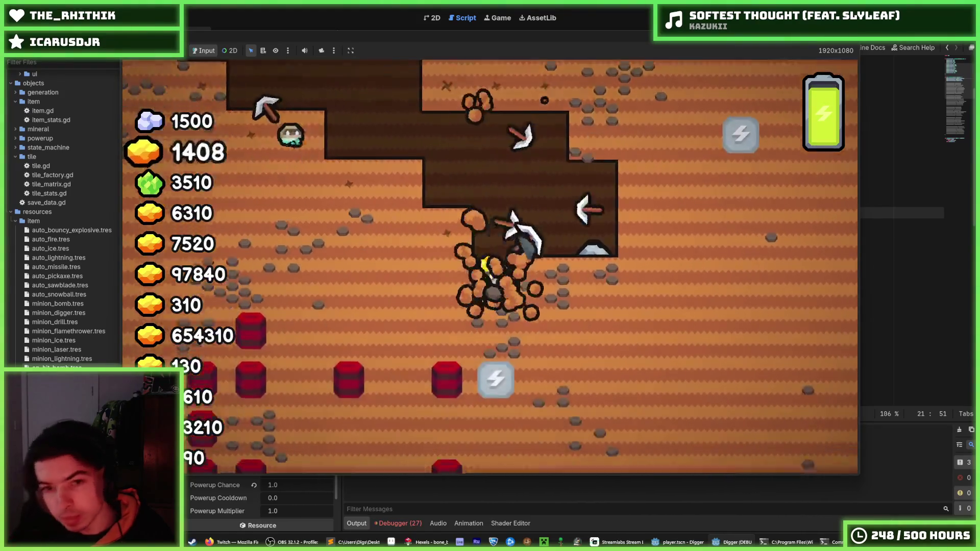
key("F8")
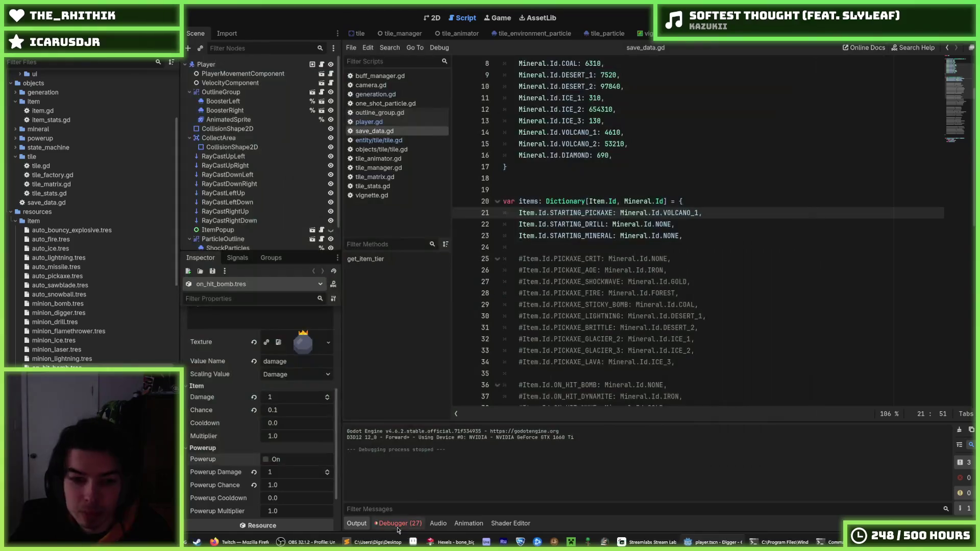
Step: Follow the debugger's flushing-queries error to buff_manager.gd line 32, briefly checking player.gd
left_click(398, 523)
left_click(436, 509)
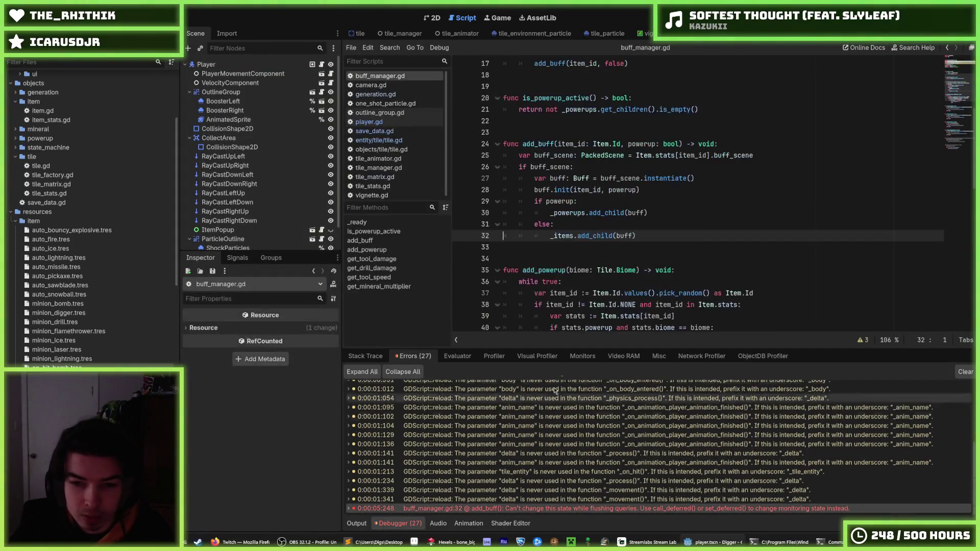
left_click(396, 121)
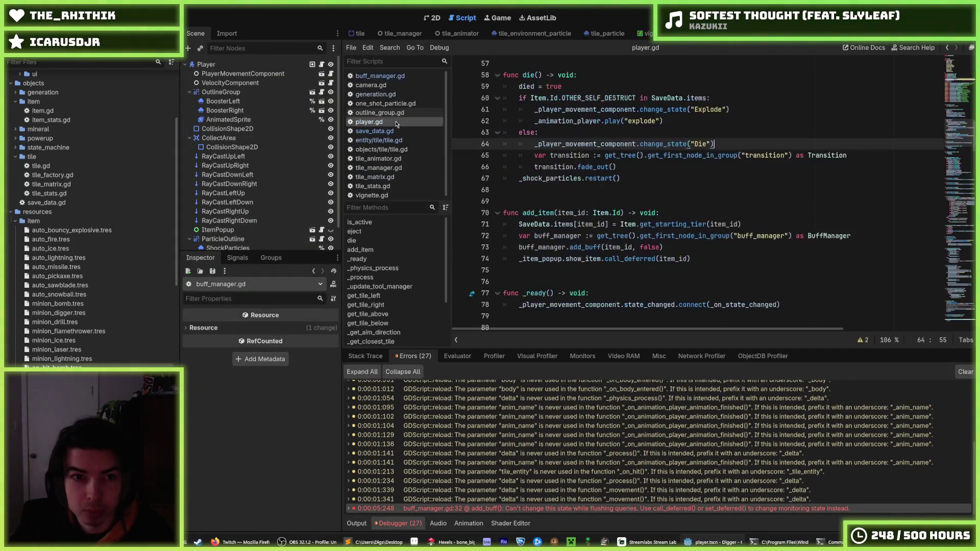
left_click(396, 130)
left_click(396, 121)
left_click(396, 76)
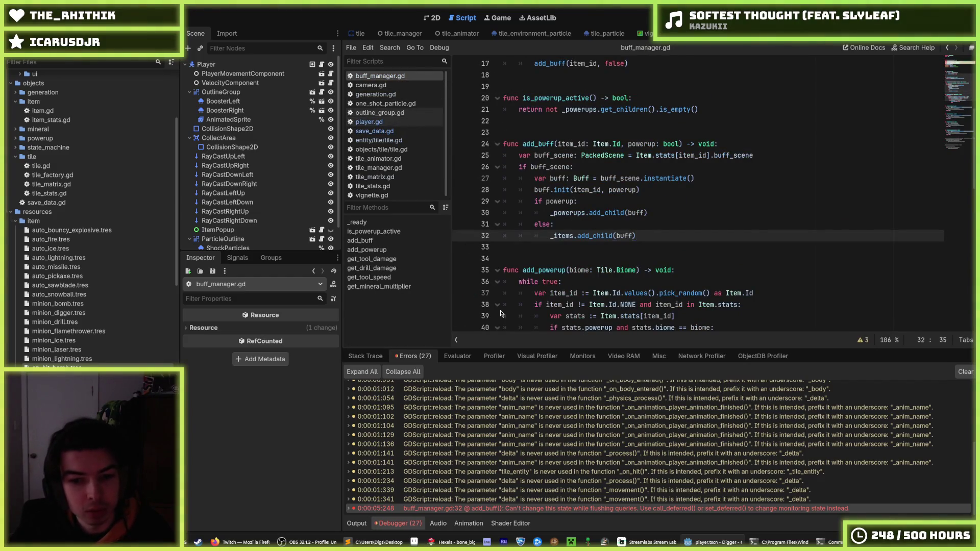
left_click(485, 508)
Step: Read the _items tooltip on line 32 and place the caret in its add_child call
mouse_move(486, 513)
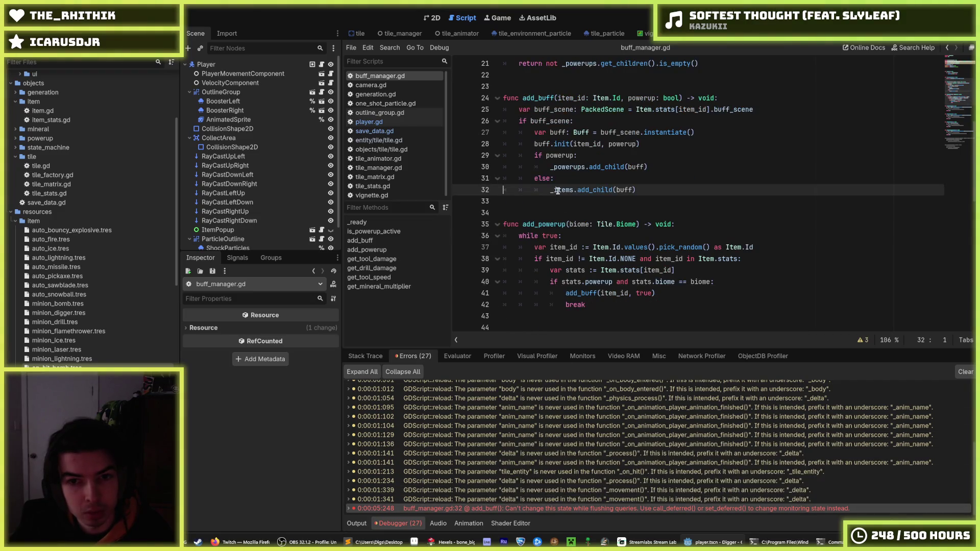
mouse_move(559, 191)
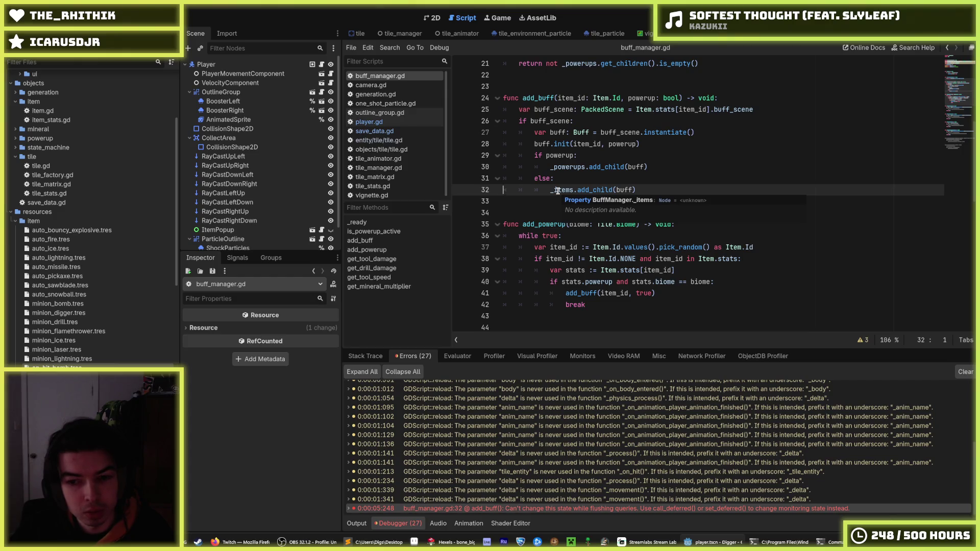
left_click(576, 191)
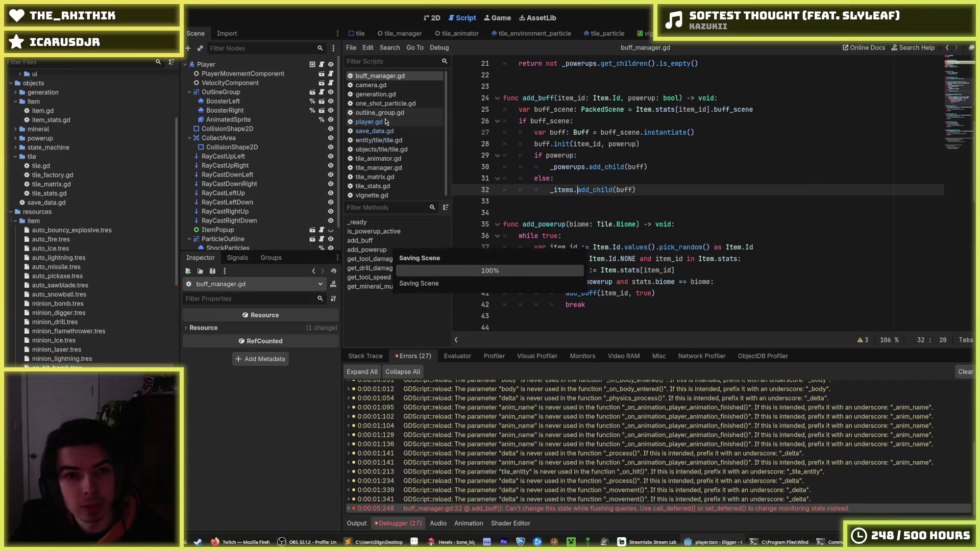
scroll(382, 120, "down", 1)
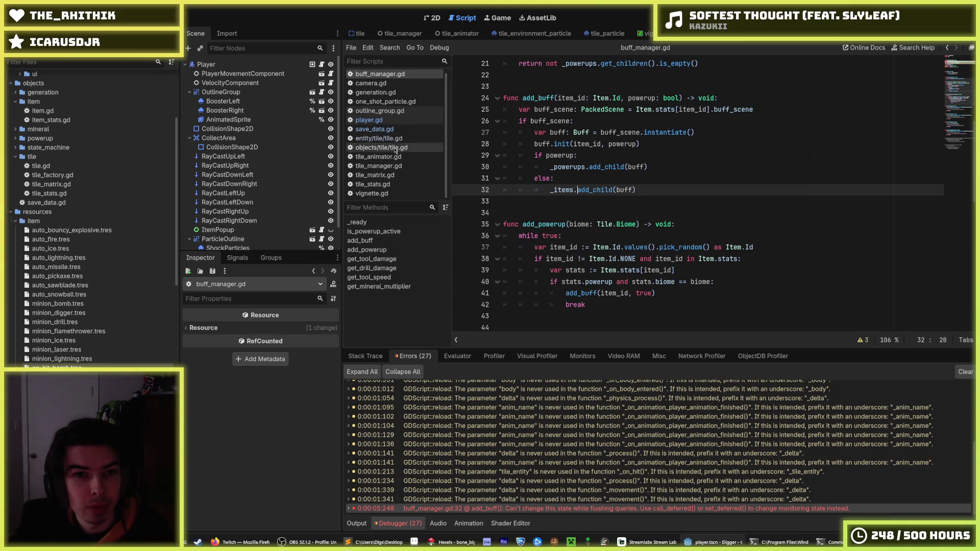
Step: In tile.gd, remove call_deferred from line 224 so _add_powerup calls add_powerup directly
left_click(396, 139)
scroll(623, 214, "down", 2)
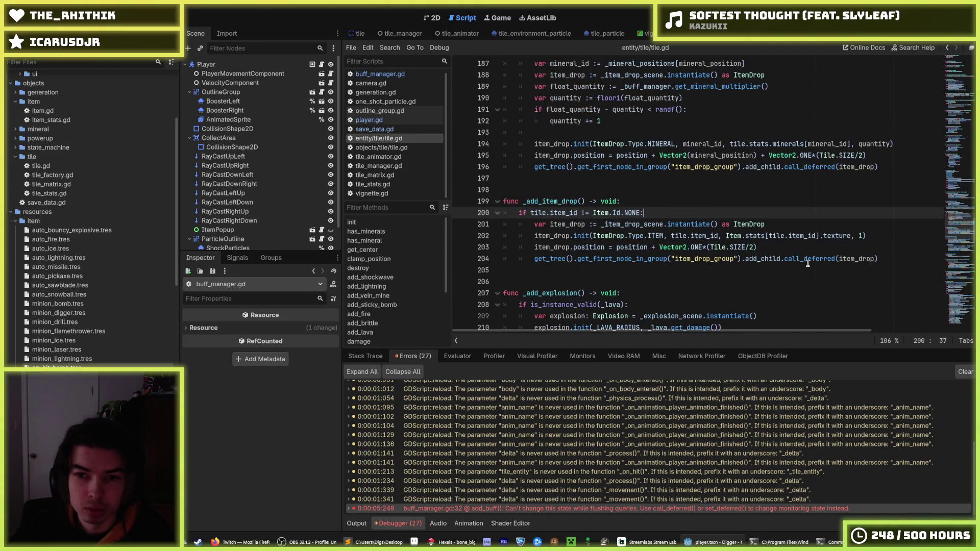
mouse_move(811, 259)
scroll(796, 252, "up", 10)
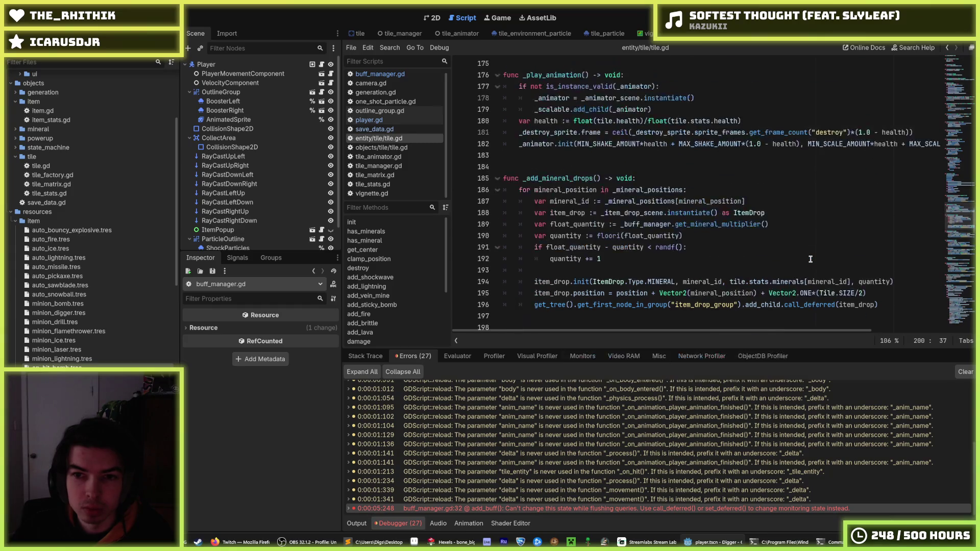
scroll(763, 242, "down", 10)
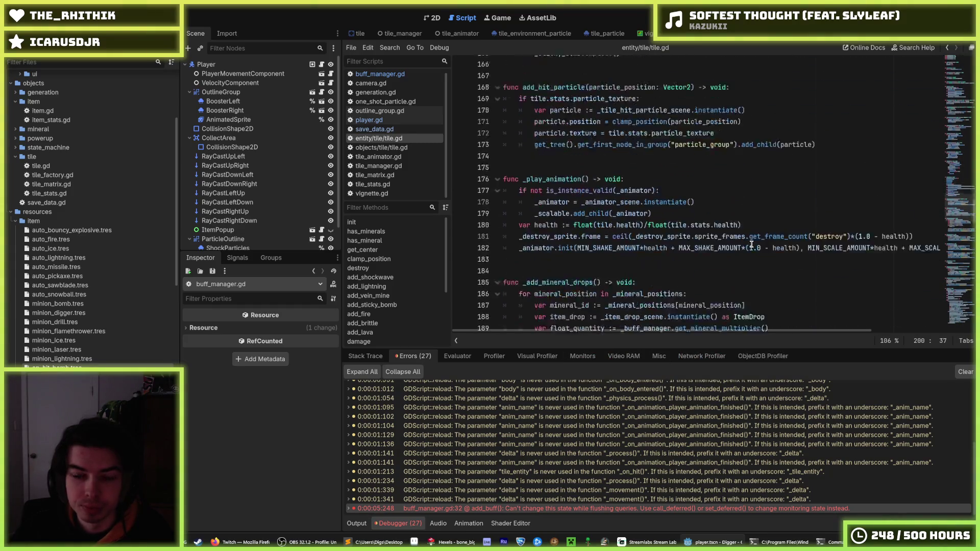
scroll(715, 245, "down", 9)
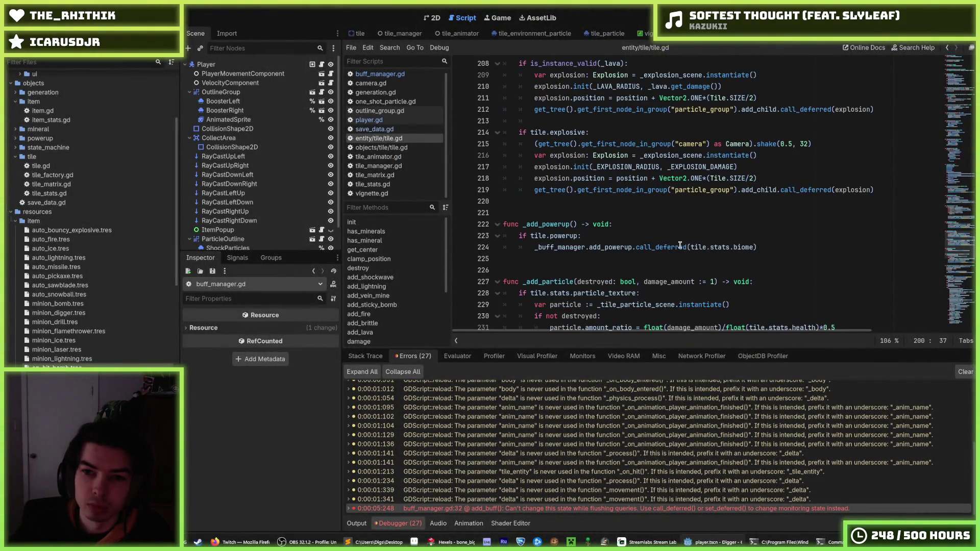
double_click(680, 246)
key("BackSpace")
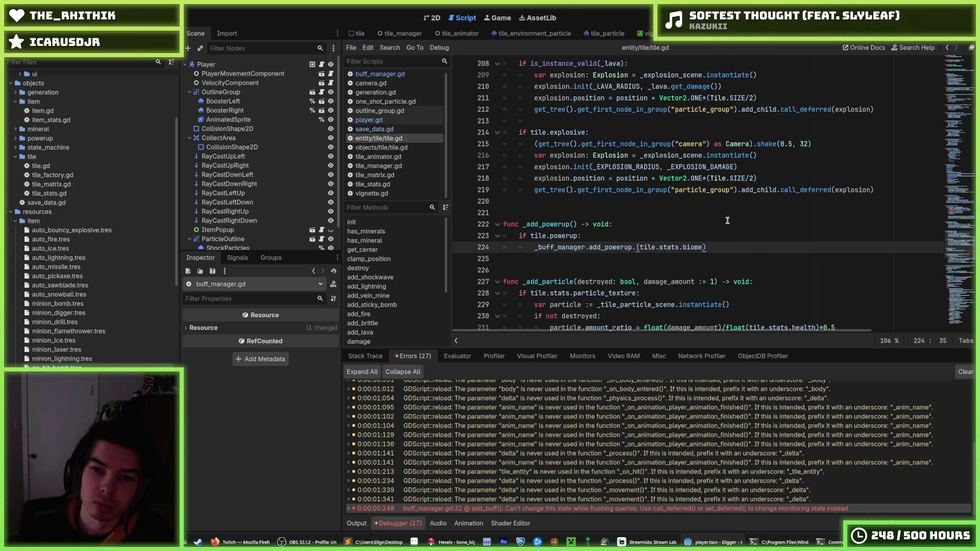
Step: Switch to player.gd in the script list
left_click(378, 122)
scroll(506, 182, "up", 5)
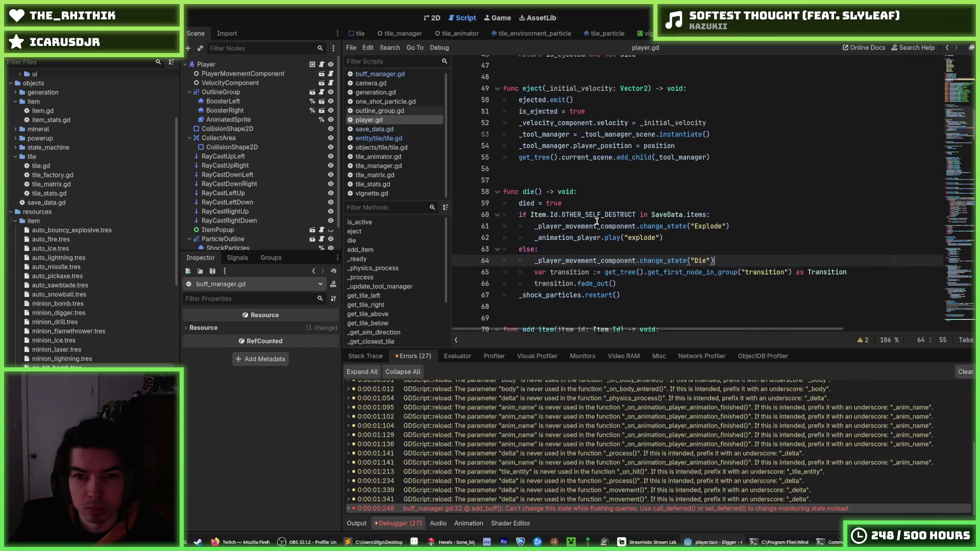
scroll(591, 225, "down", 6)
Step: Change buff_manager.gd line 32 to add_child.call_deferred(buff) and copy call_deferred
left_click(587, 213, "ctrl")
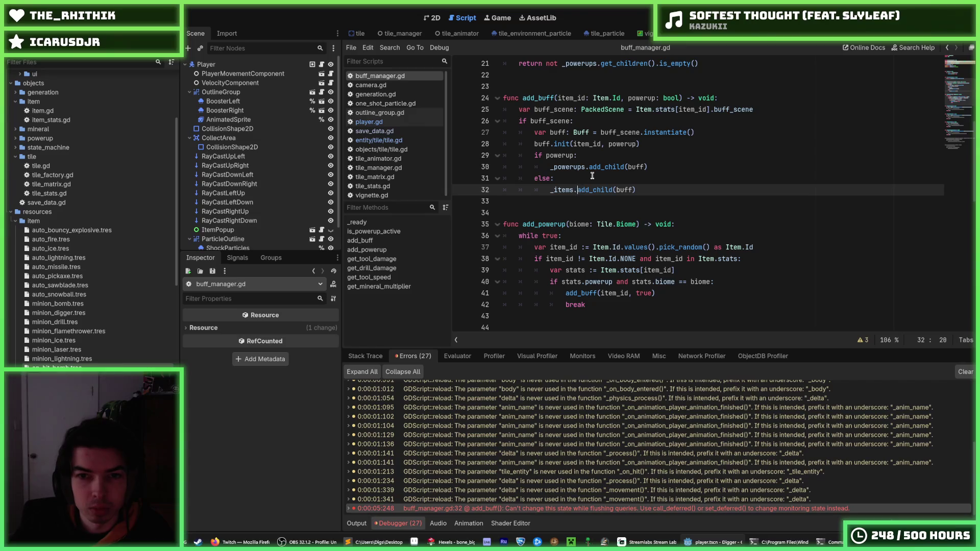
type("call_def")
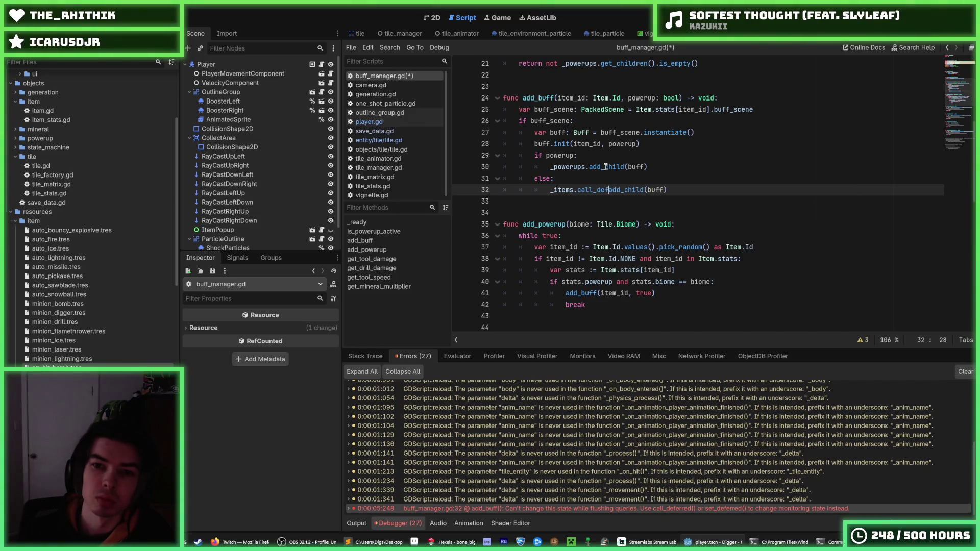
type("ed(")
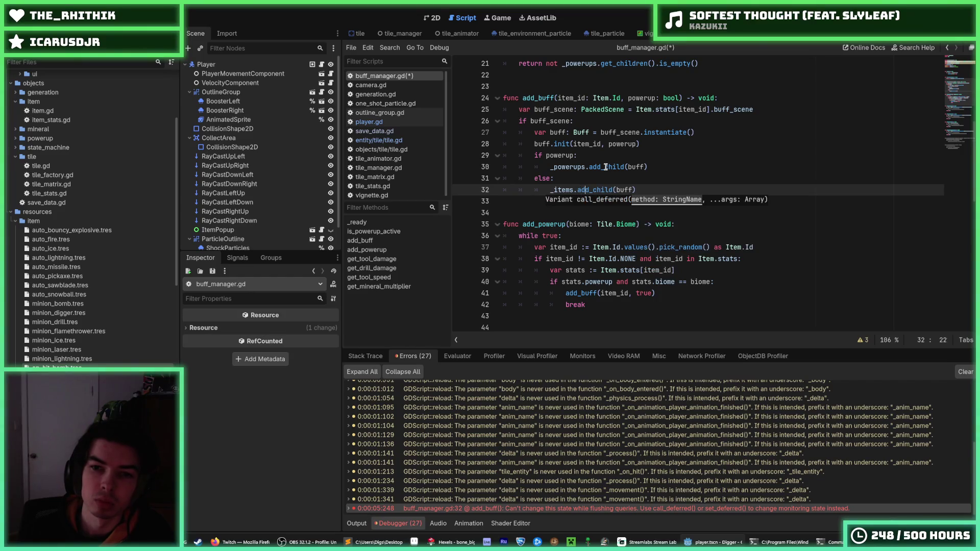
type("_ed")
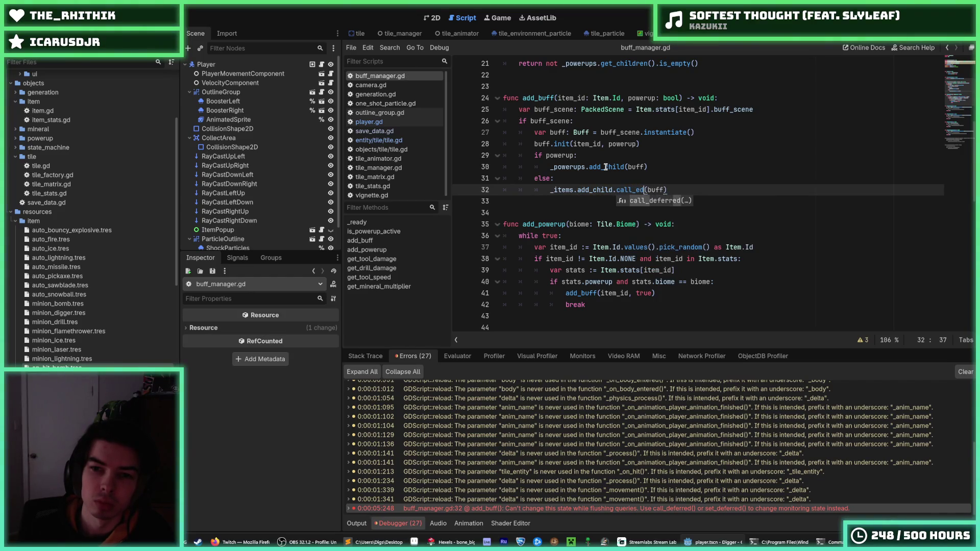
key("Return")
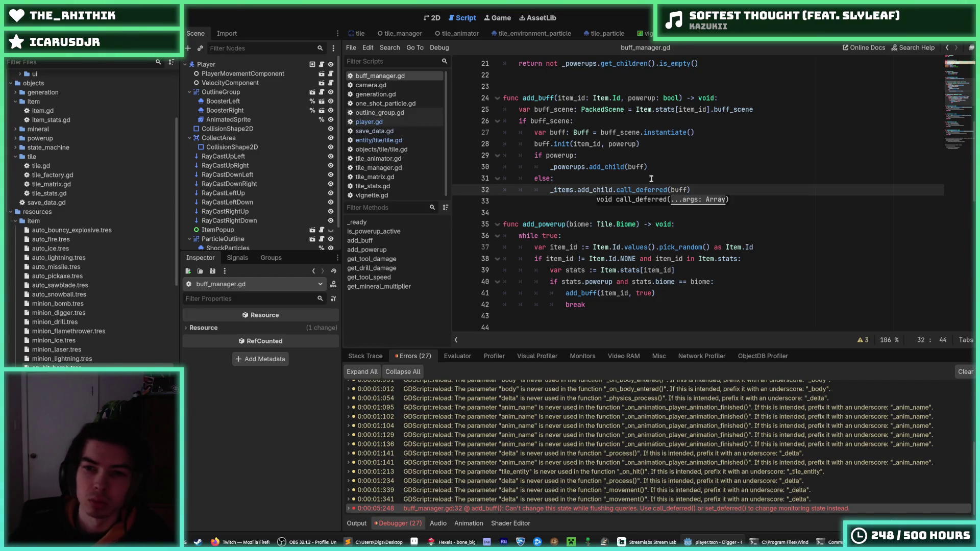
left_click_drag(668, 189, 614, 192)
key("ctrl+c")
Step: Apply call_deferred to line 30's add_child too, save, and run the game
left_click(624, 167)
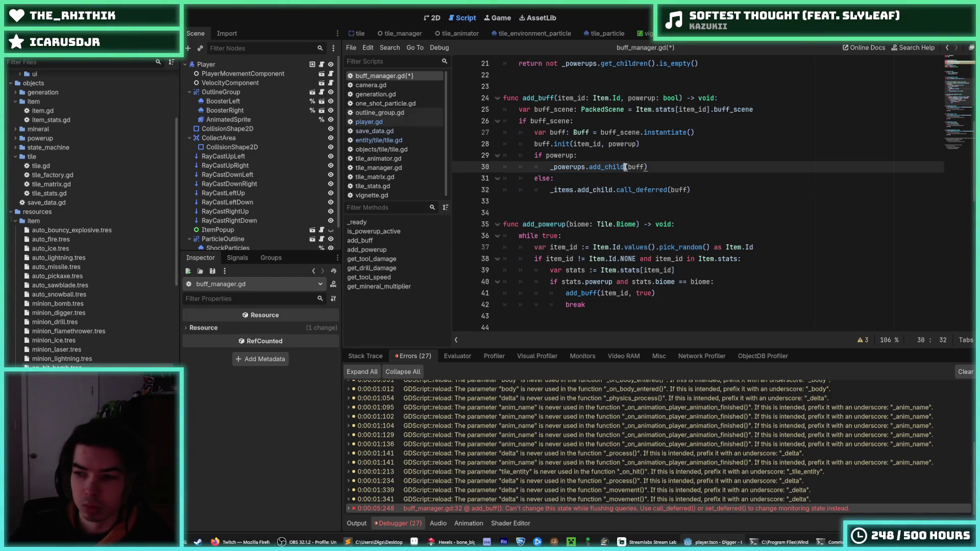
key("ctrl+v")
key("End")
key("ctrl+s")
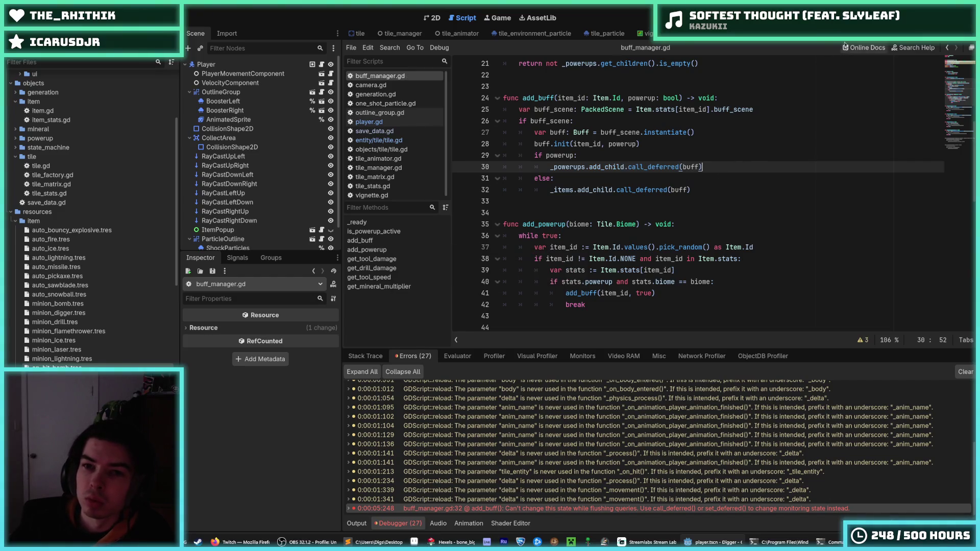
key("F5")
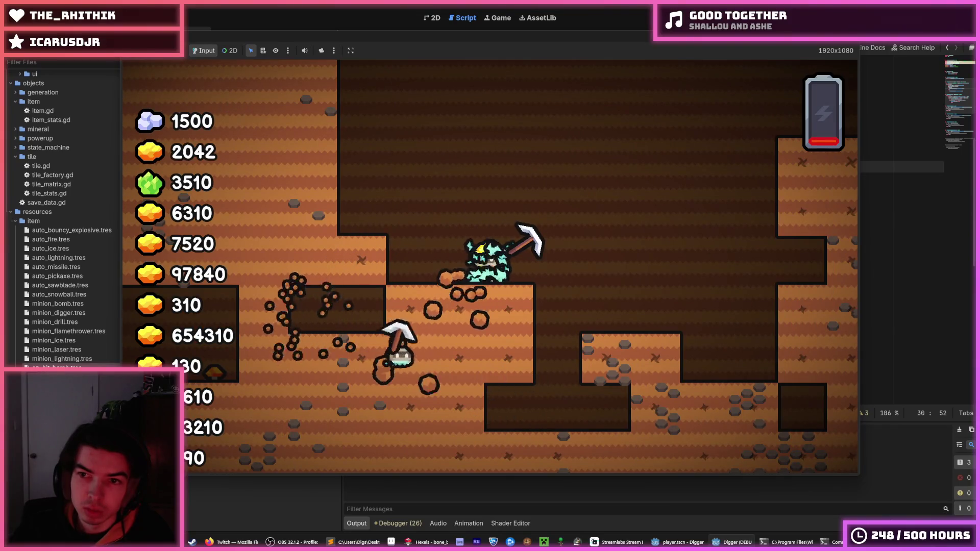
Step: Play-test the Digger debug run with the deferred buff fix, then stop it with F8
key("F8")
key("alt+d")
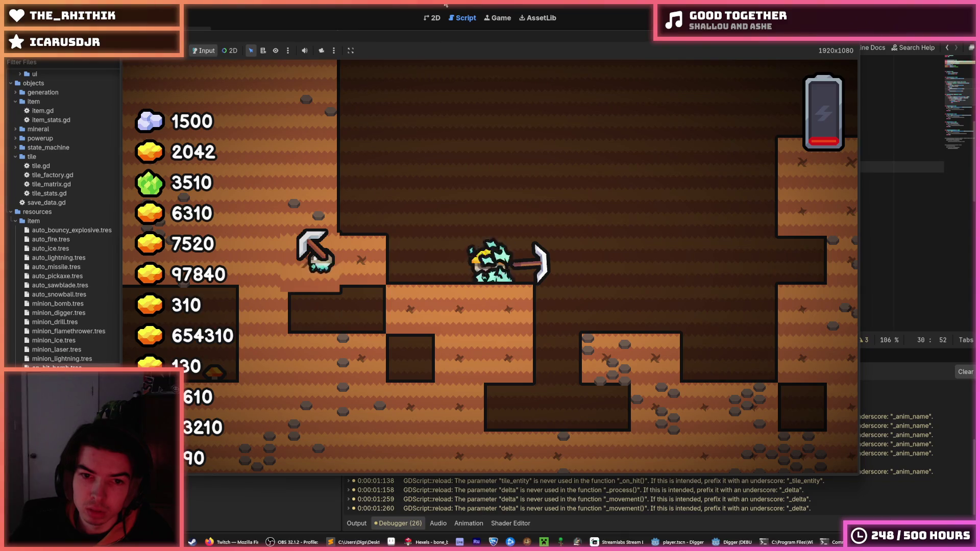
key("F8")
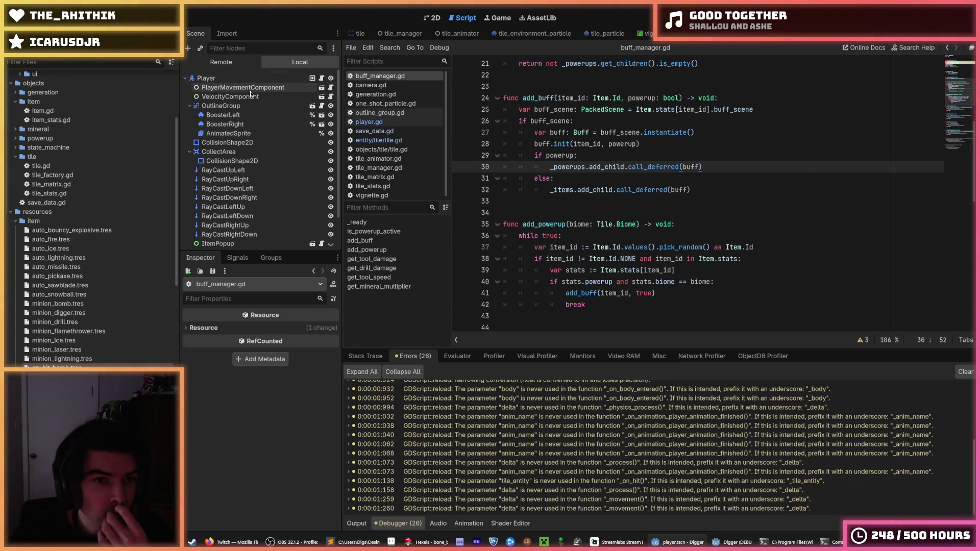
scroll(250, 102, "down", 2)
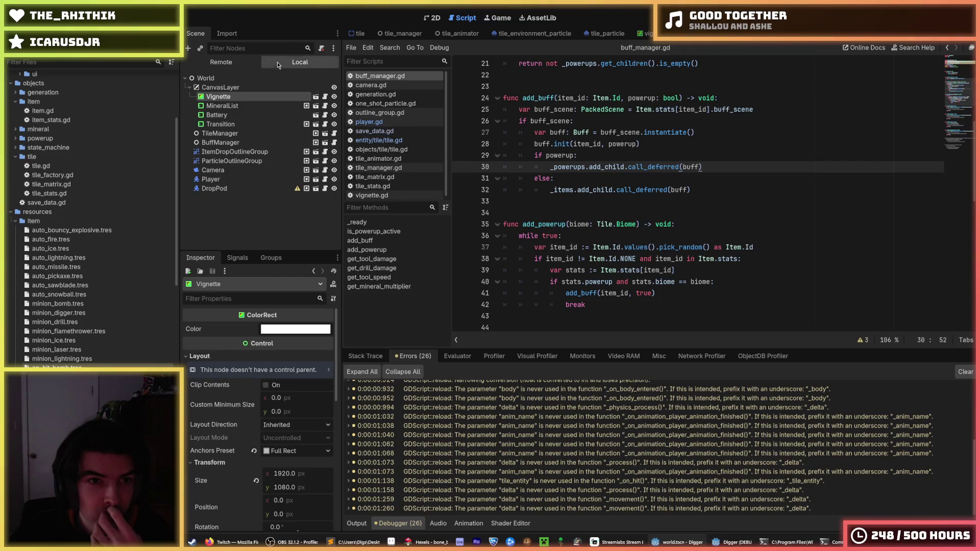
left_click(239, 65)
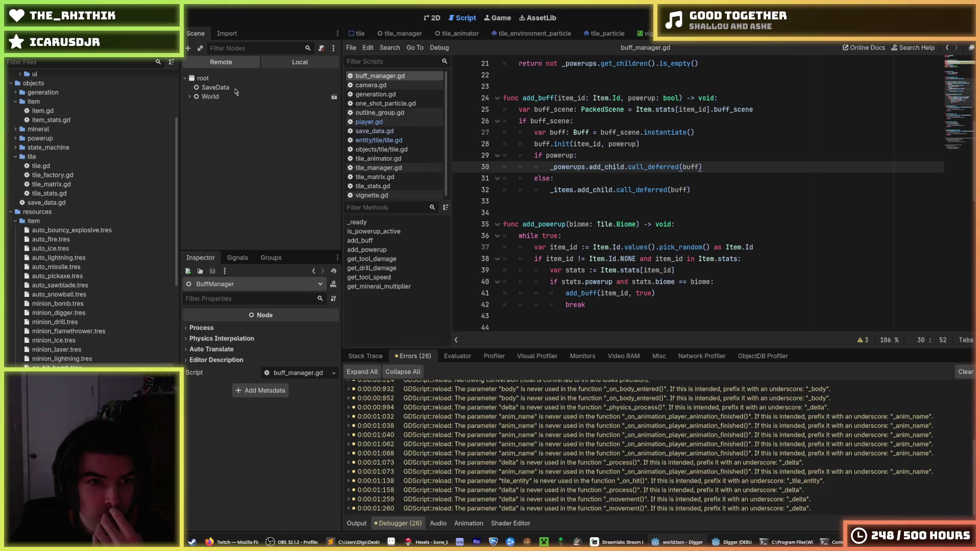
left_click(195, 124)
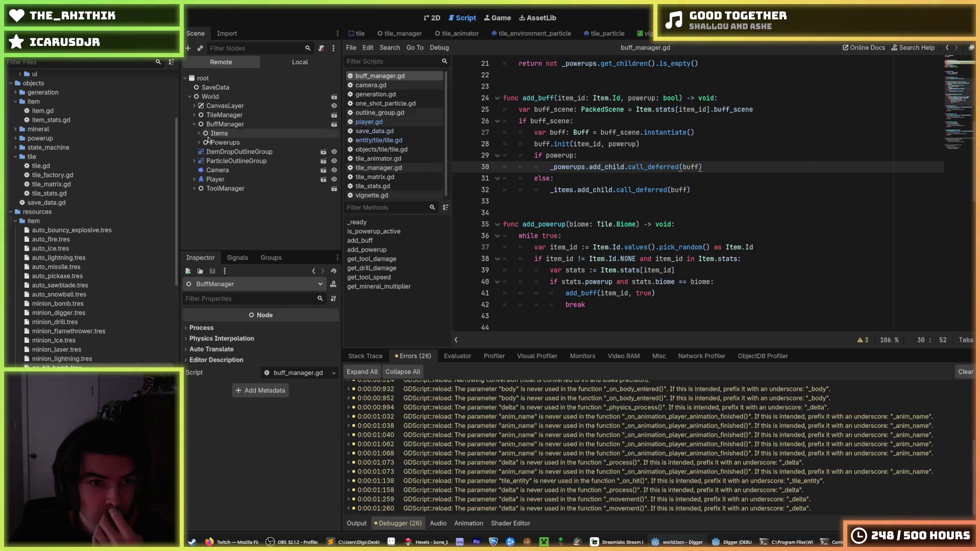
left_click(199, 143)
left_click(203, 152)
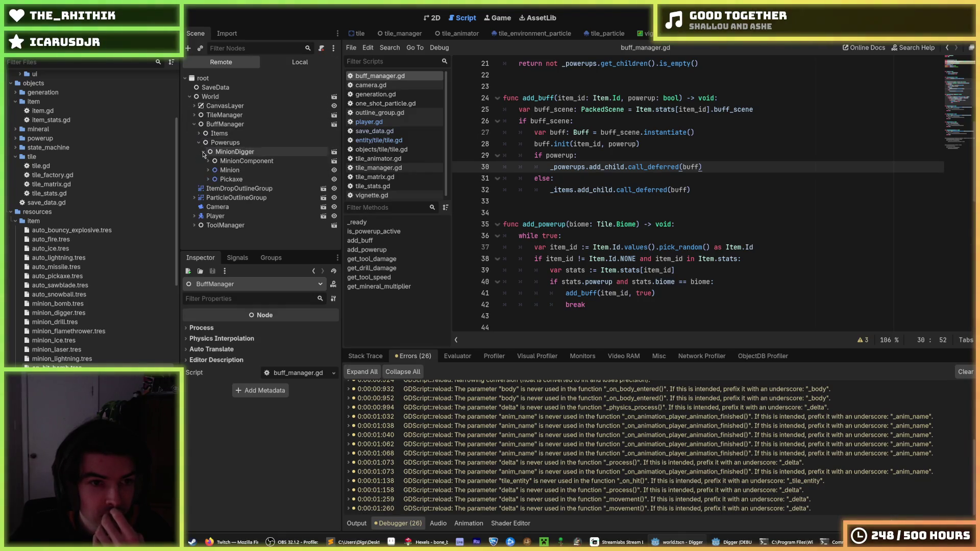
left_click(234, 152)
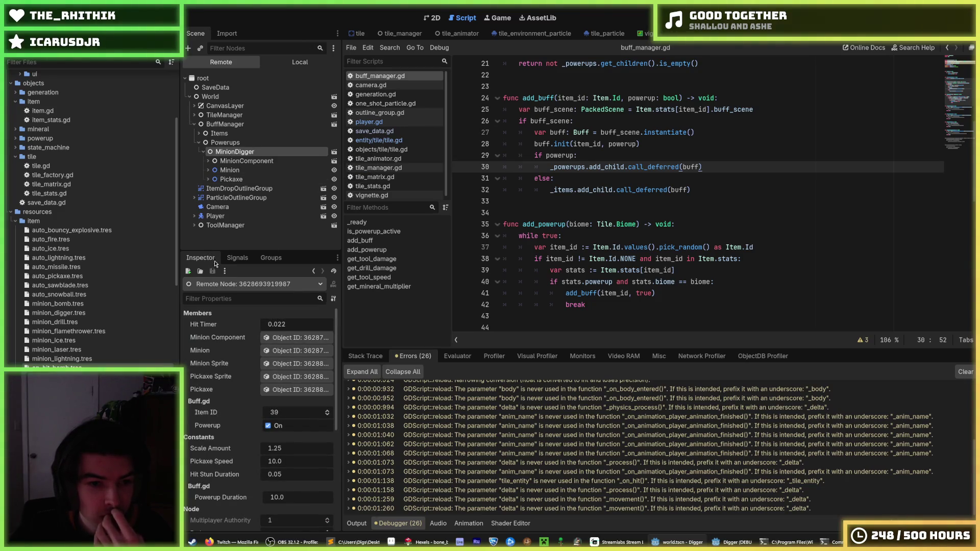
scroll(217, 352, "down", 4)
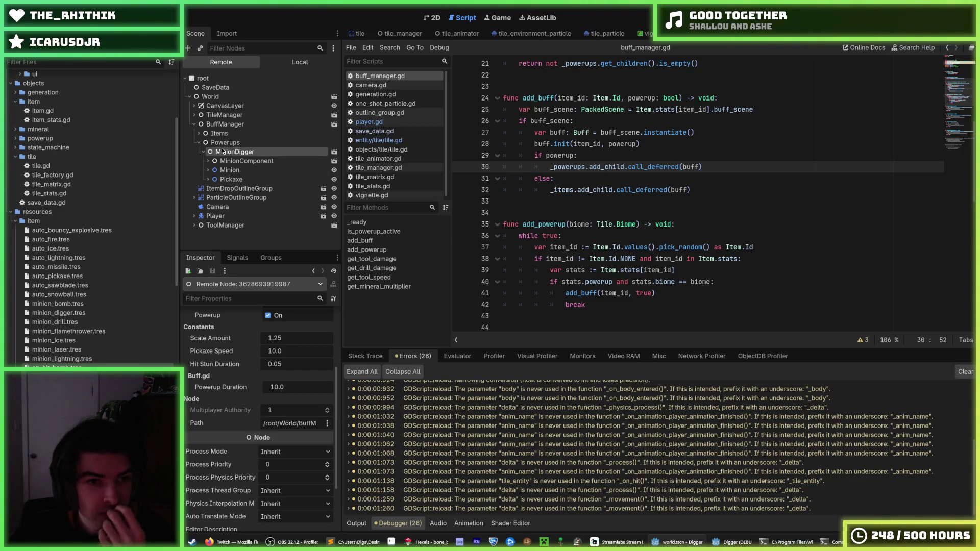
left_click(519, 178)
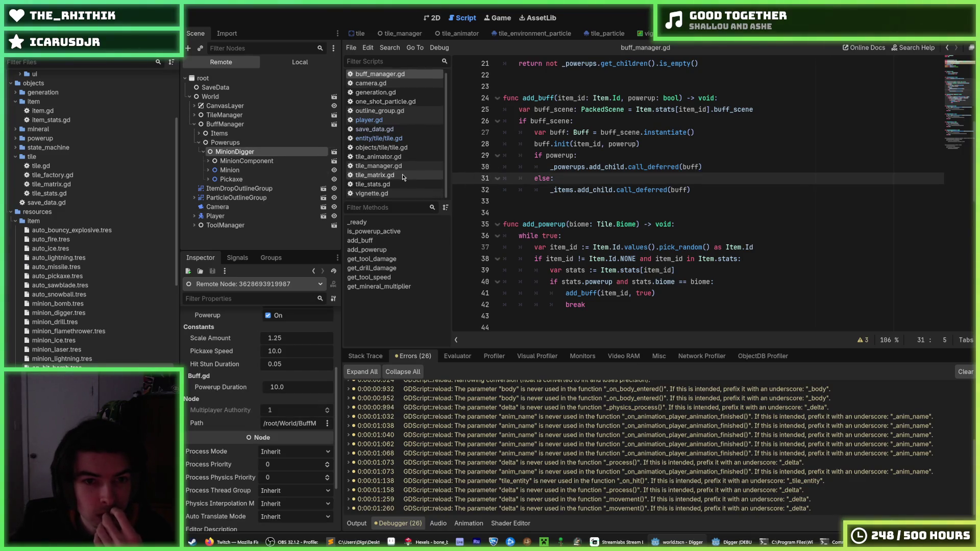
scroll(396, 142, "down", 1)
scroll(393, 80, "up", 1)
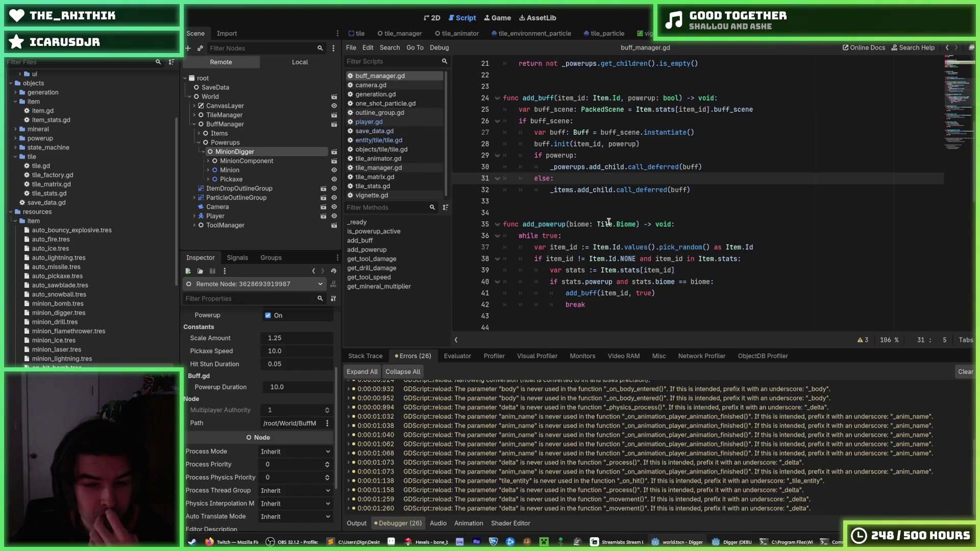
left_click(705, 201)
left_click(705, 190)
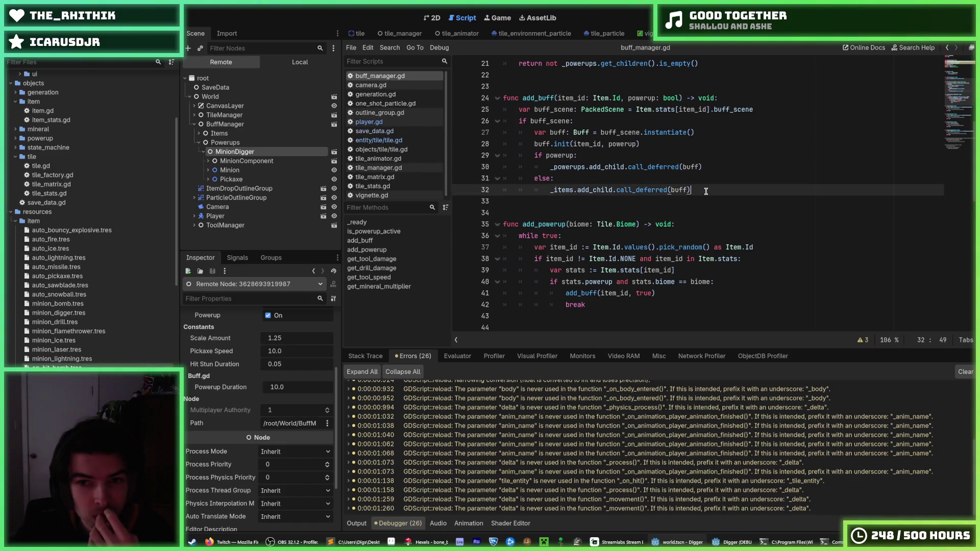
left_click(709, 178)
left_click(713, 167)
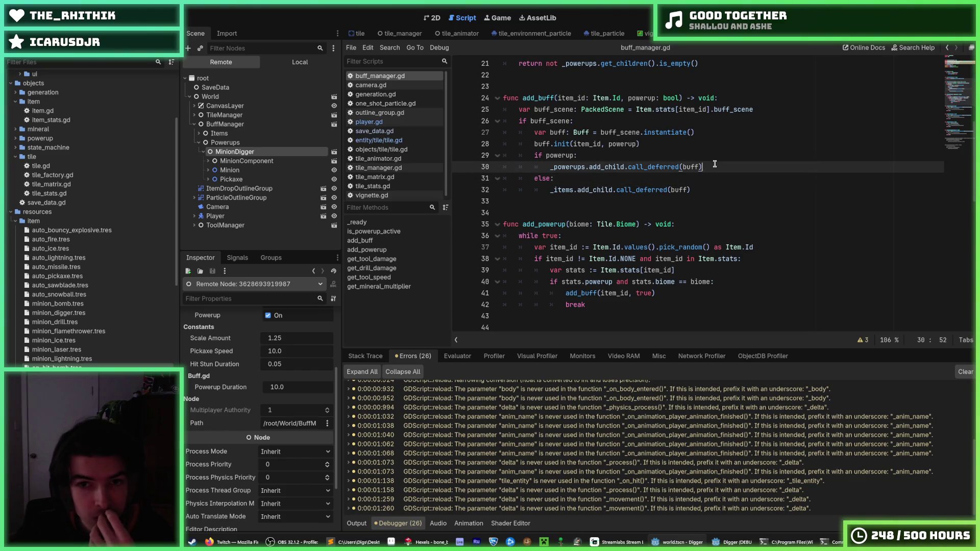
double_click(575, 168)
scroll(601, 174, "up", 1)
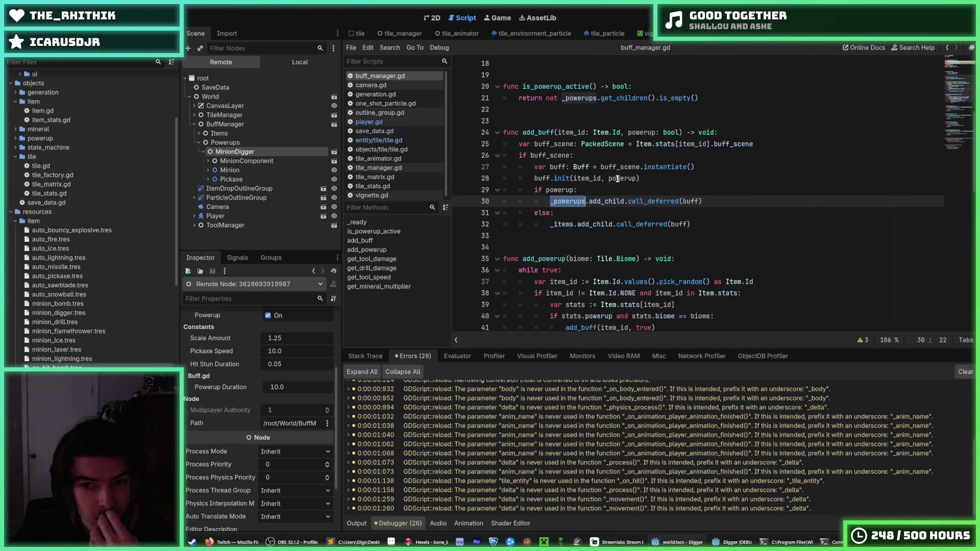
Step: Select and review the buff.init call line in the current script
triple_click(618, 178)
left_click(592, 180)
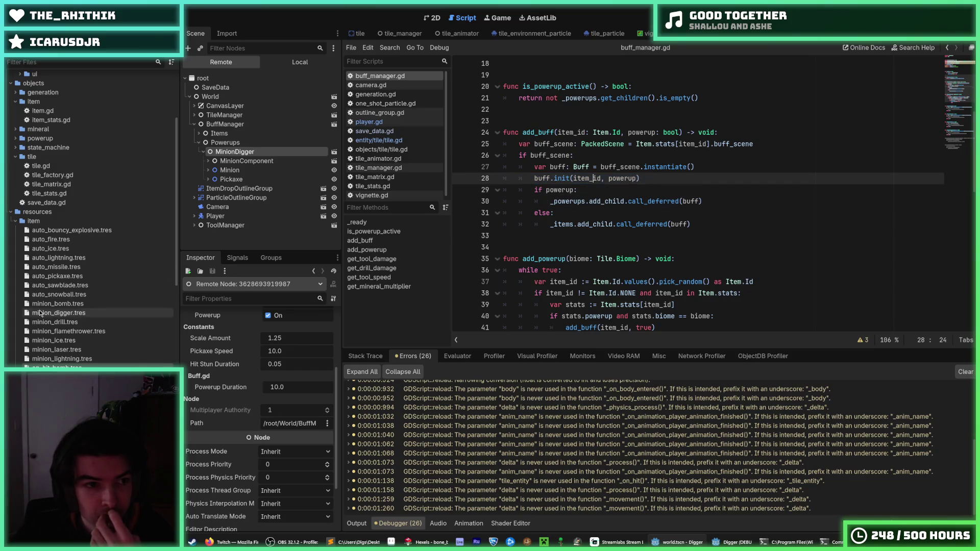
scroll(90, 307, "down", 10)
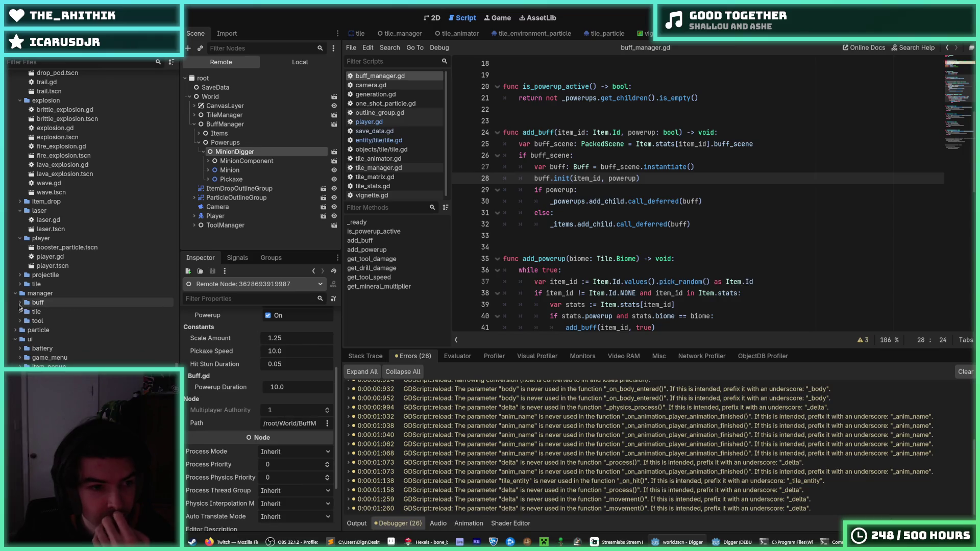
scroll(20, 307, "up", 5)
Step: Expand scenes/buff in the FileSystem dock and open the base buff.gd script
left_click(15, 170)
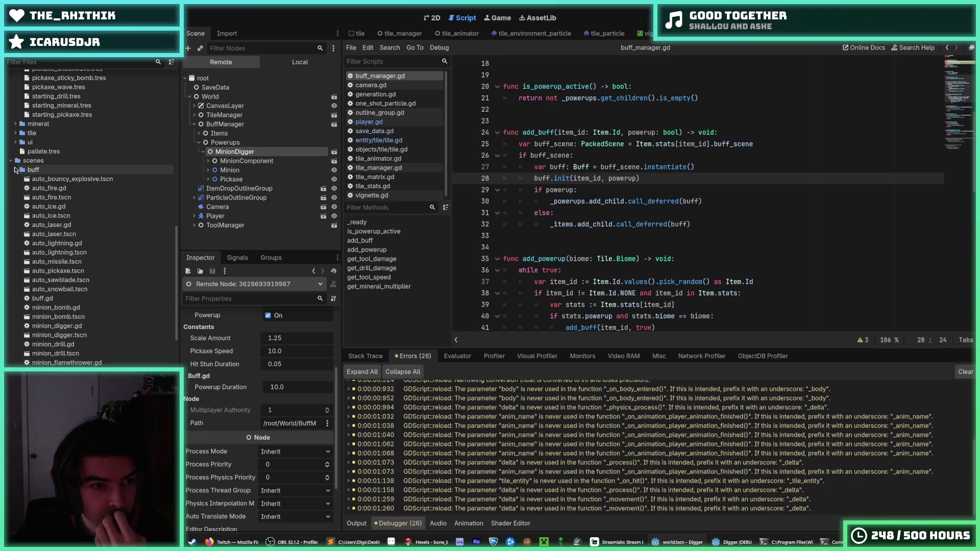
double_click(45, 299)
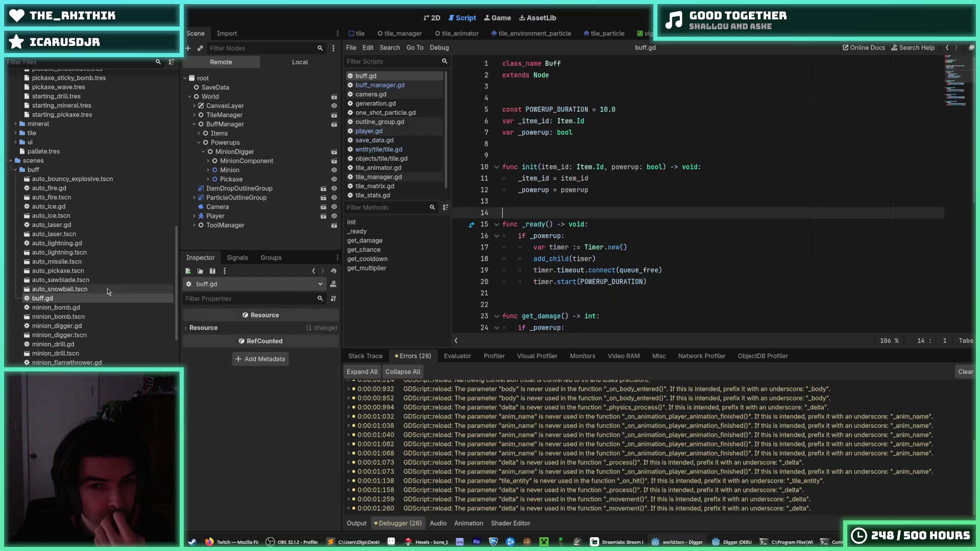
scroll(524, 250, "down", 7)
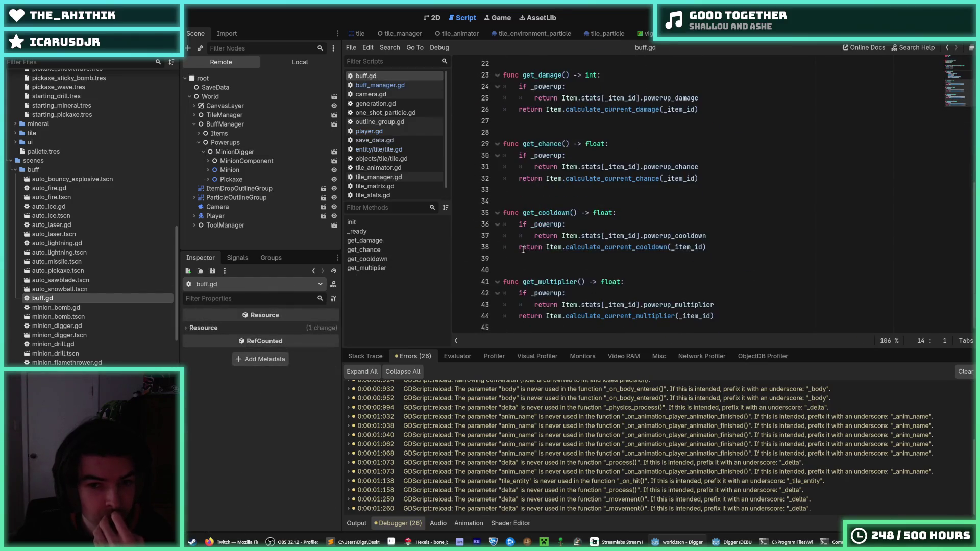
scroll(523, 249, "up", 7)
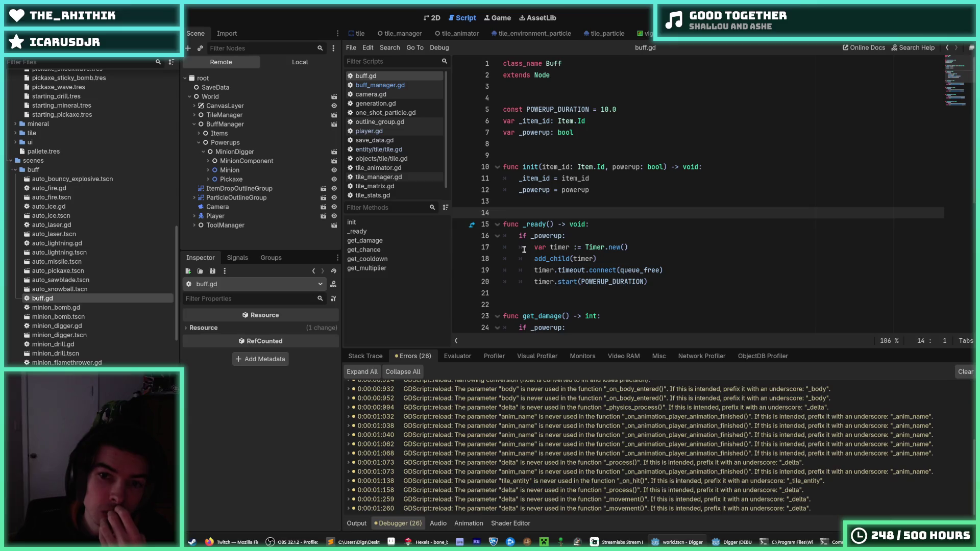
Step: Examine the Timer.new() and add_child(timer) lines in buff.gd's _ready
left_click(621, 257)
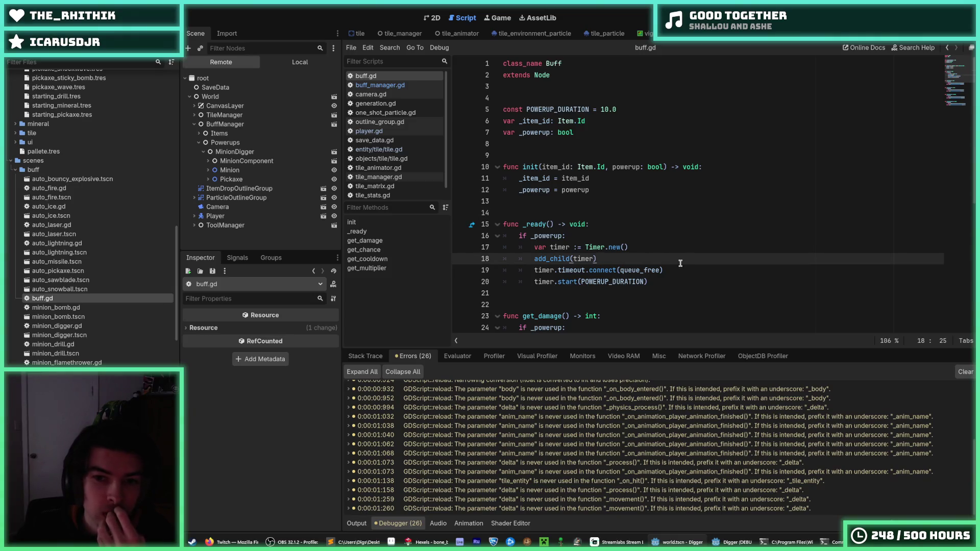
left_click(671, 247)
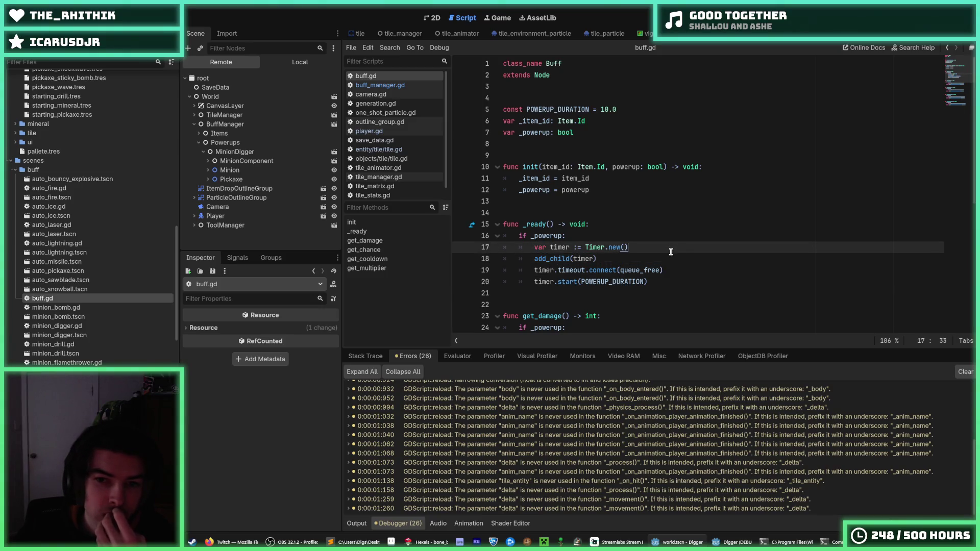
left_click(672, 259)
left_click(668, 248)
left_click(666, 256)
left_click(663, 243)
left_click(662, 258)
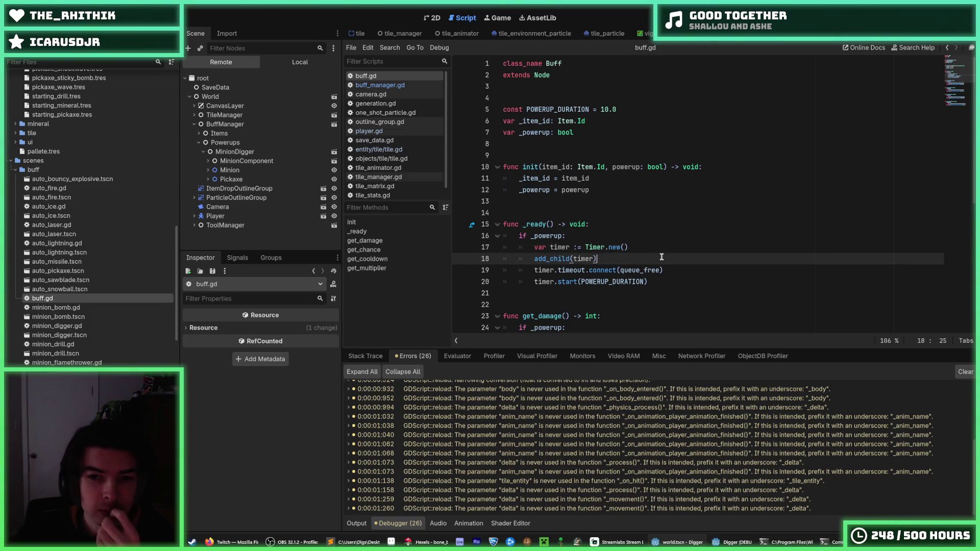
left_click(654, 245)
scroll(654, 245, "down", 3)
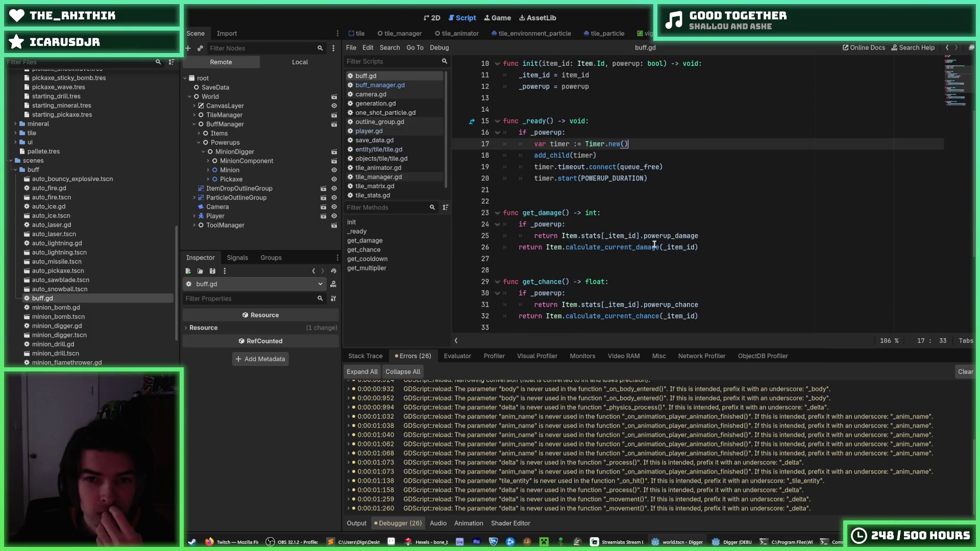
scroll(655, 245, "up", 3)
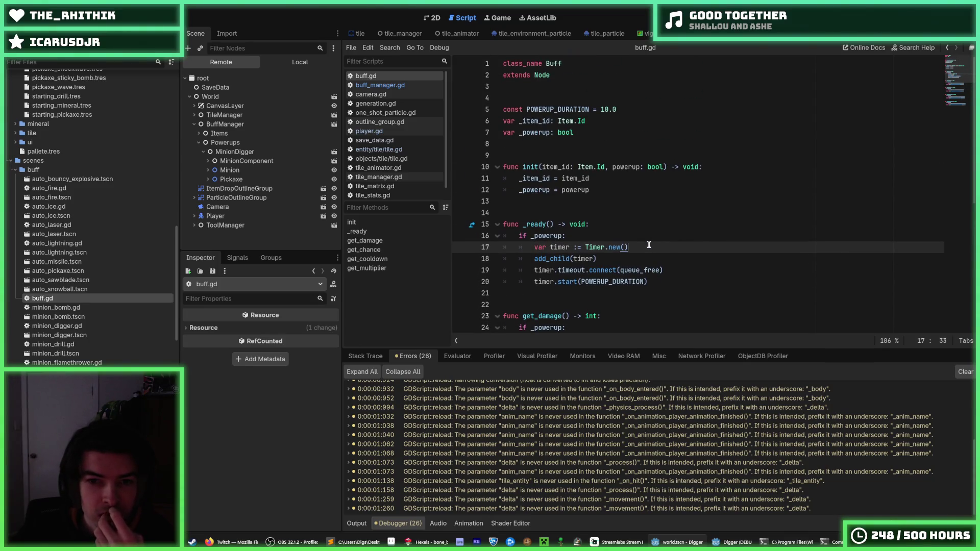
scroll(649, 246, "down", 3)
Step: Inspect the running MinionDigger buff and its MinionComponent, then the if _powerup line
left_click(222, 154)
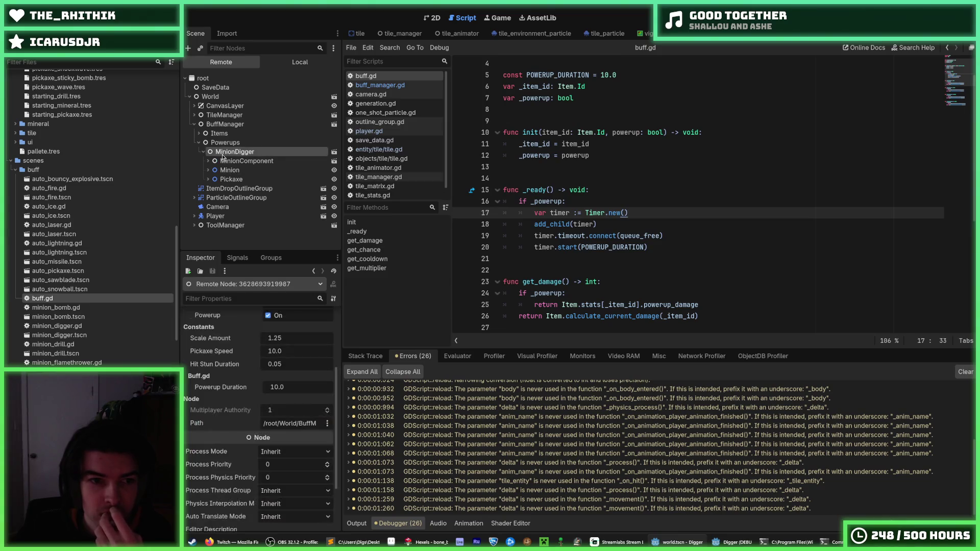
left_click(208, 162)
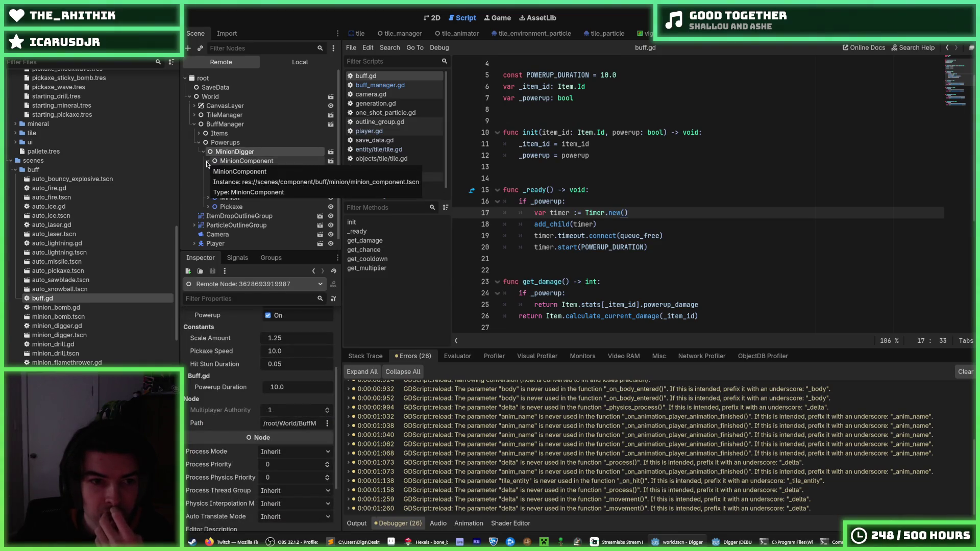
left_click(208, 162)
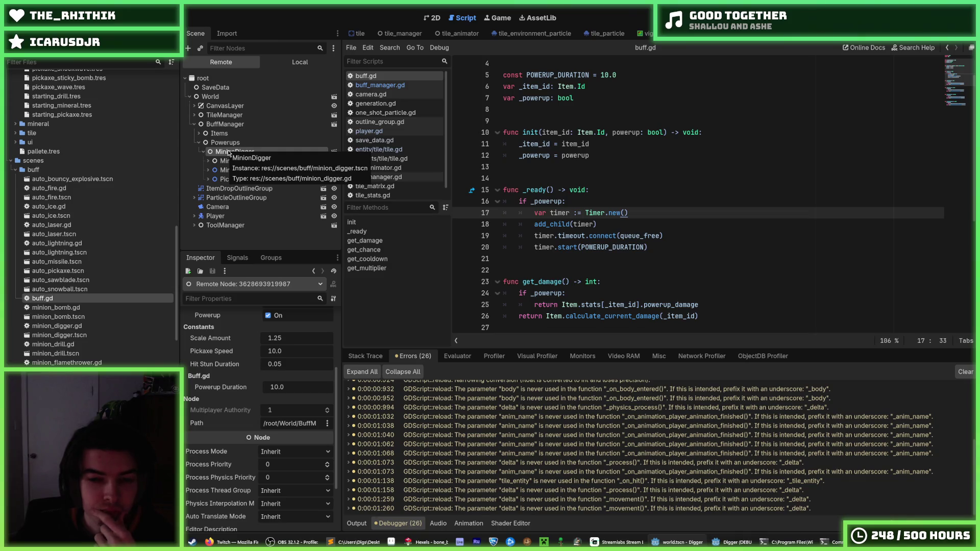
scroll(599, 214, "down", 3)
scroll(595, 209, "up", 2)
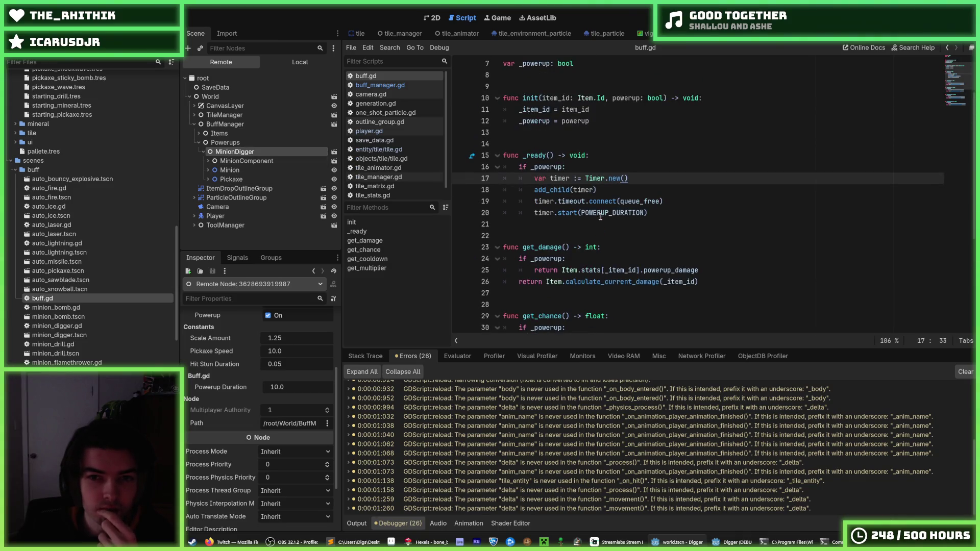
left_click(591, 167)
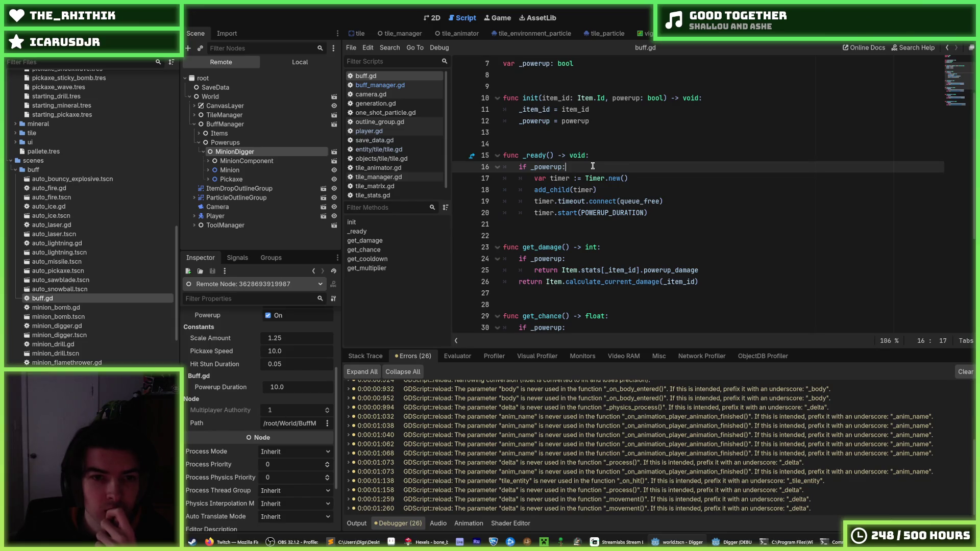
scroll(253, 352, "up", 4)
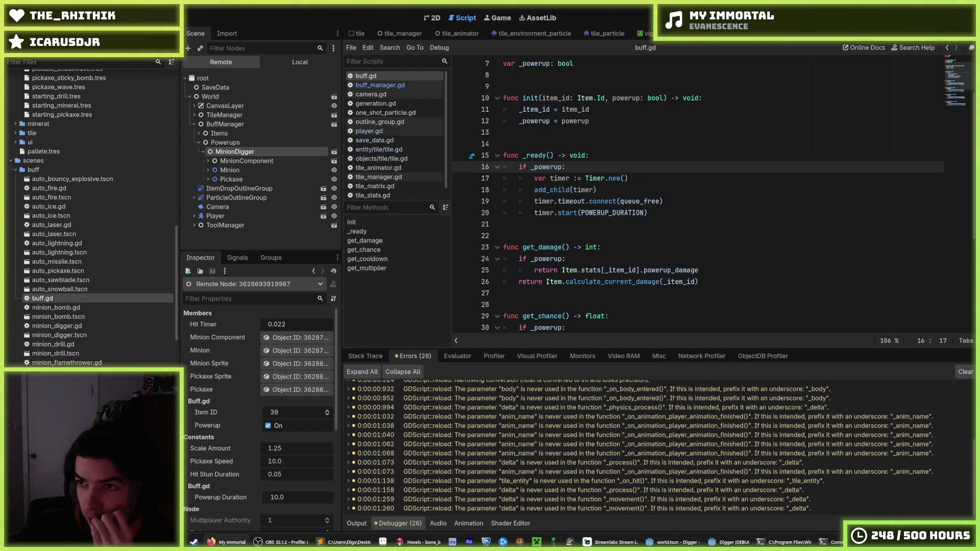
Step: Revisit buff.gd's Timer.new() line, then select Powerups and expand the Items group in the Remote tree
left_click(761, 176)
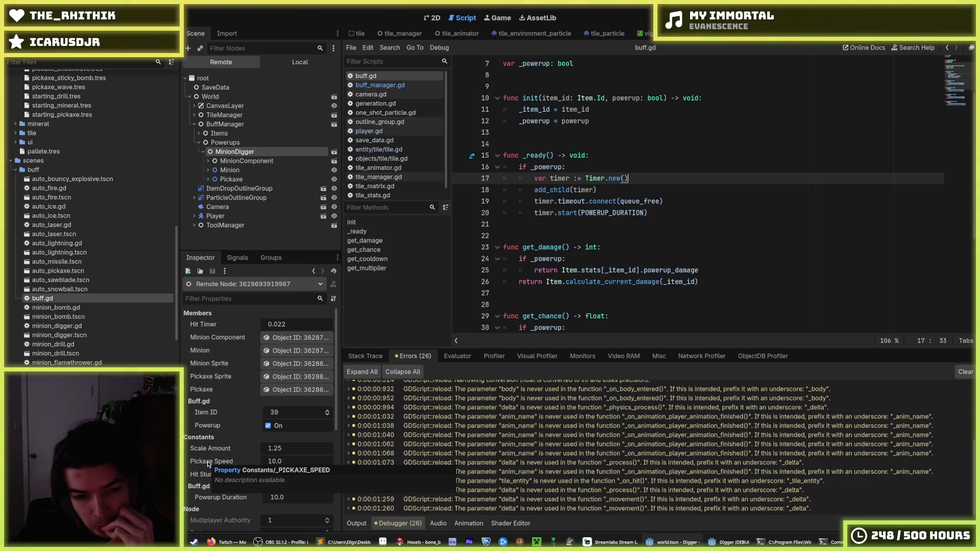
scroll(210, 447, "down", 5)
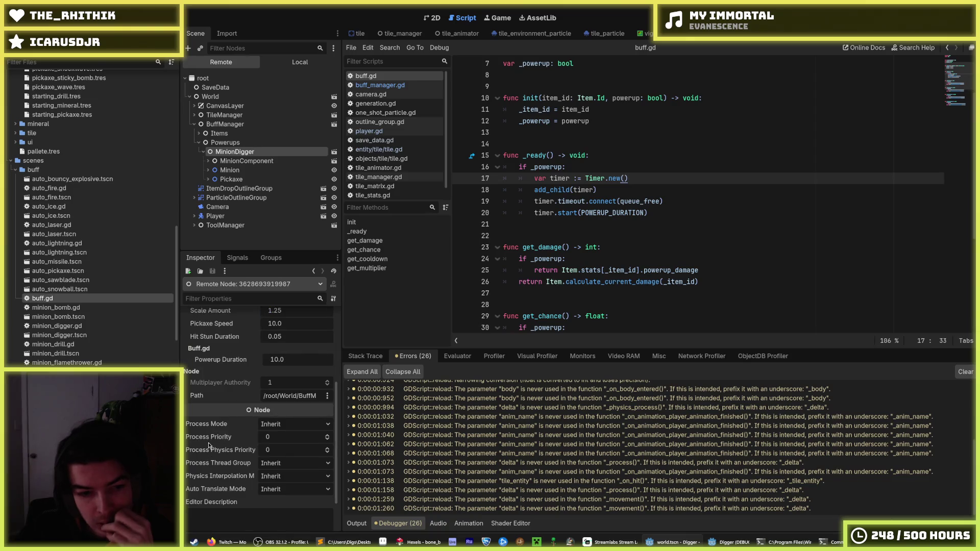
left_click(220, 142)
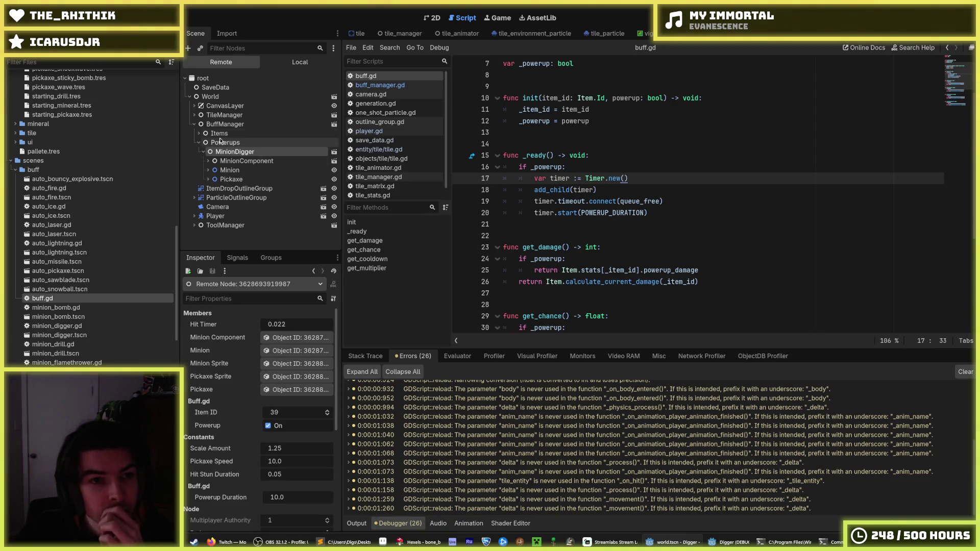
double_click(220, 134)
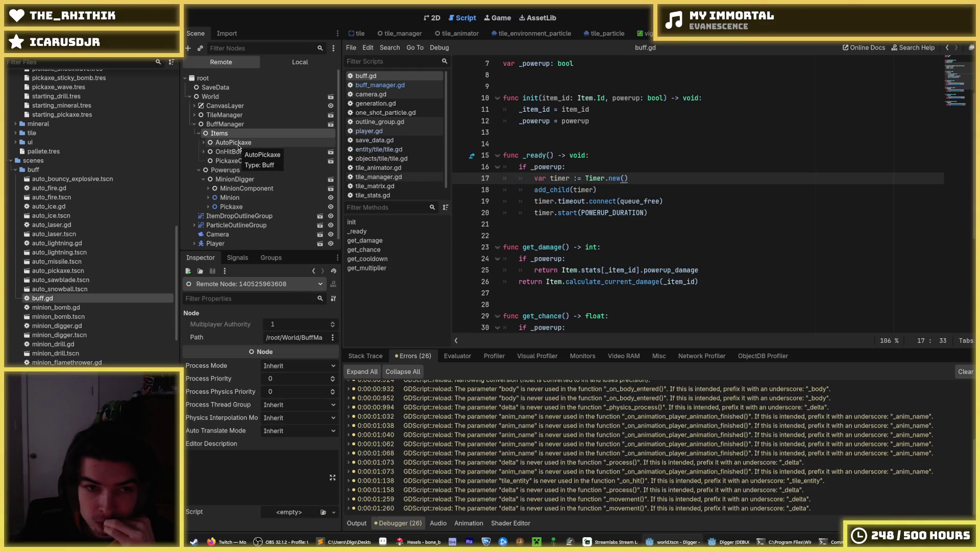
Step: Compare AutoPickaxe's members with MinionDigger's Powerup on and Powerup Duration 10.0
left_click(239, 144)
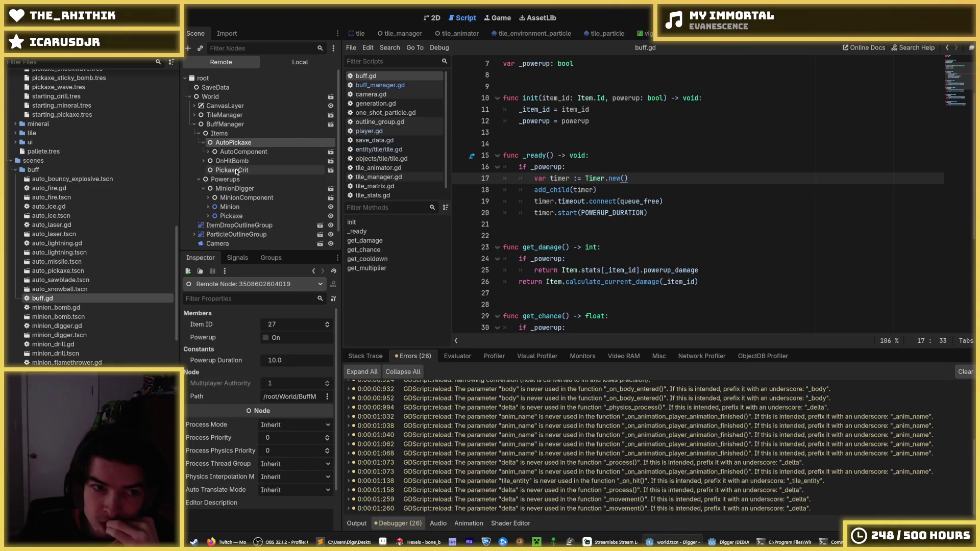
left_click(234, 189)
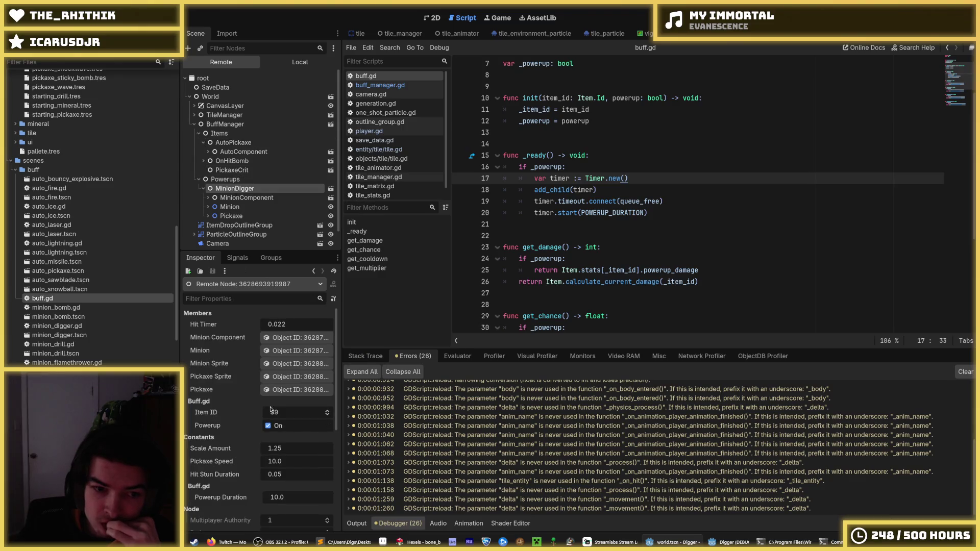
left_click(268, 426)
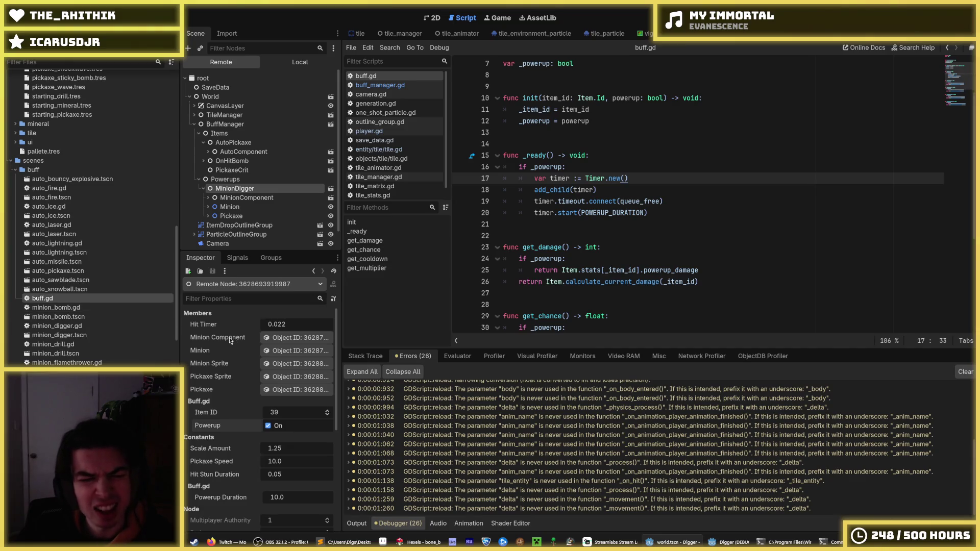
scroll(206, 377, "down", 3)
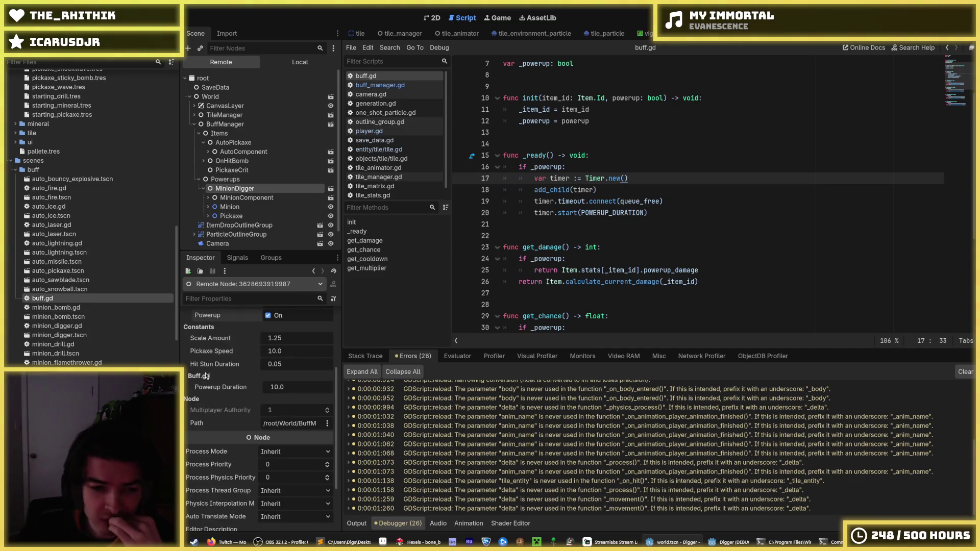
scroll(206, 376, "up", 3)
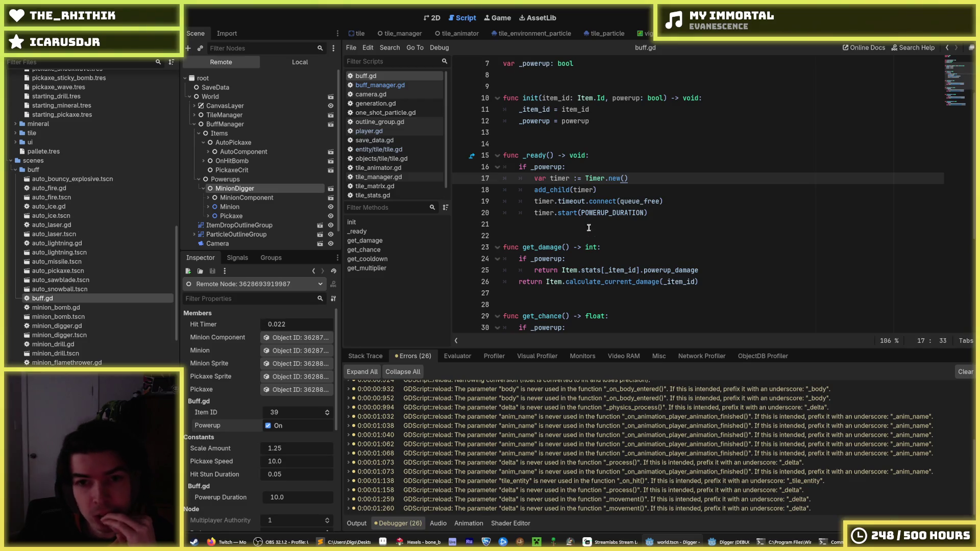
left_click(632, 191)
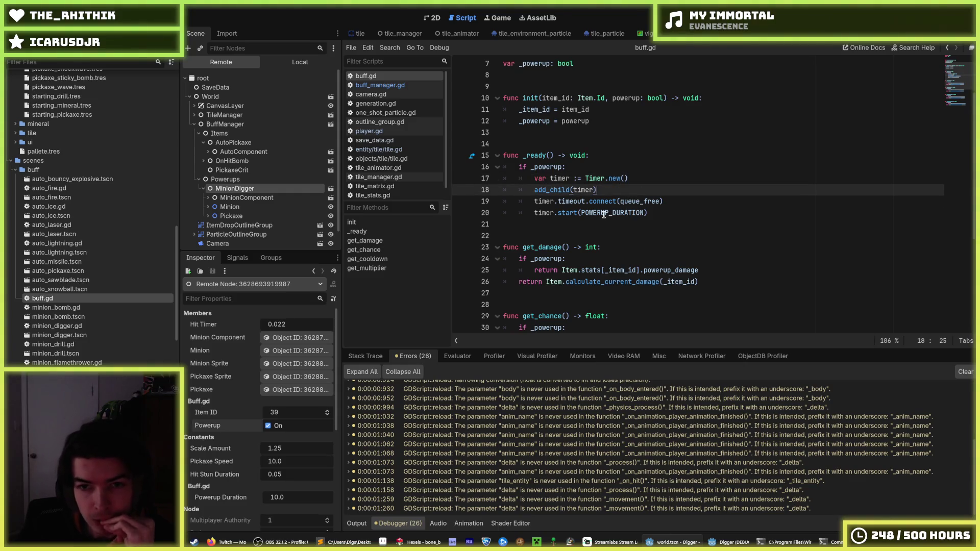
scroll(604, 214, "up", 2)
left_click(593, 282)
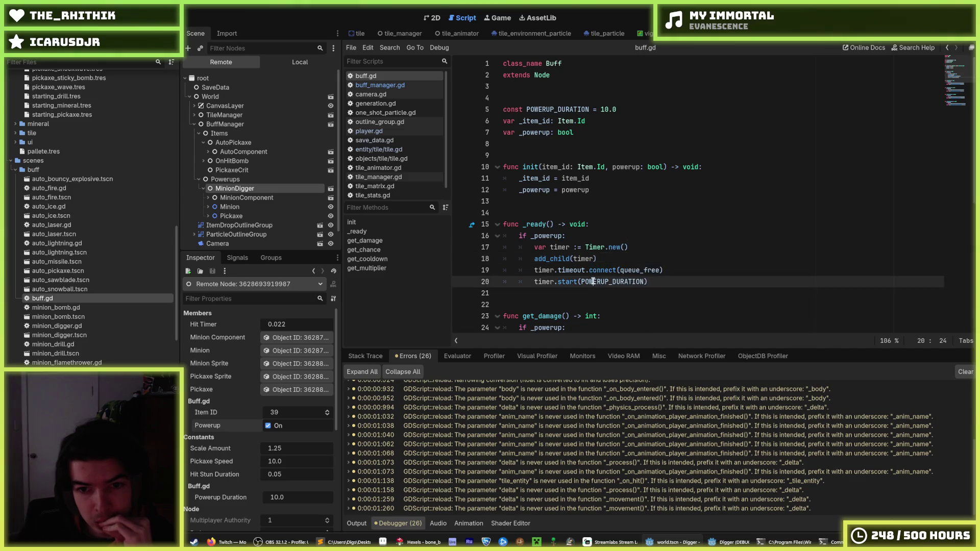
double_click(544, 282)
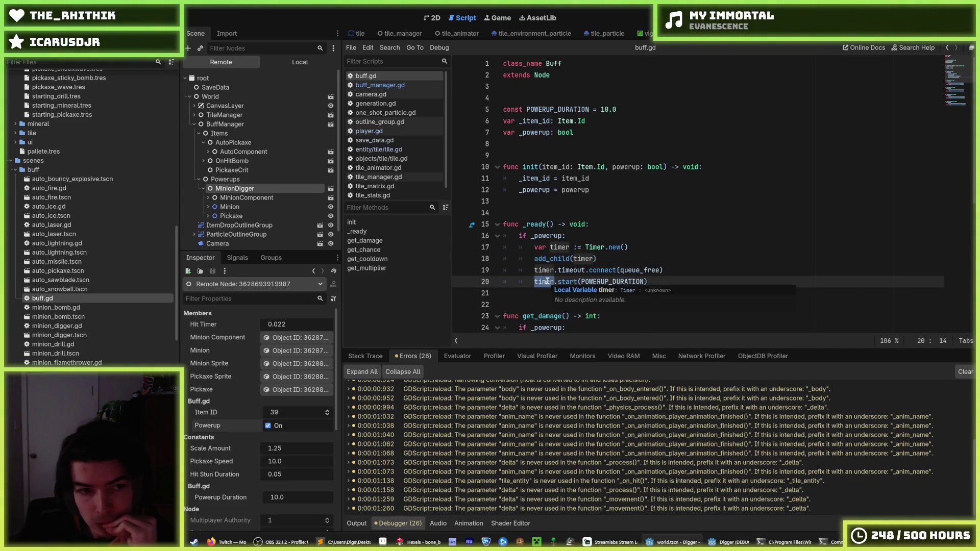
left_click(610, 259)
scroll(610, 257, "down", 7)
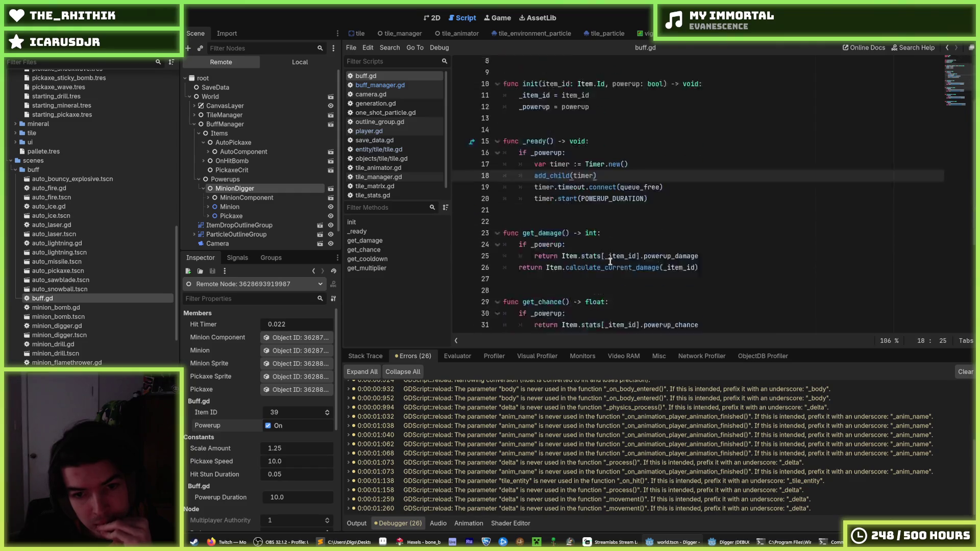
scroll(622, 240, "up", 7)
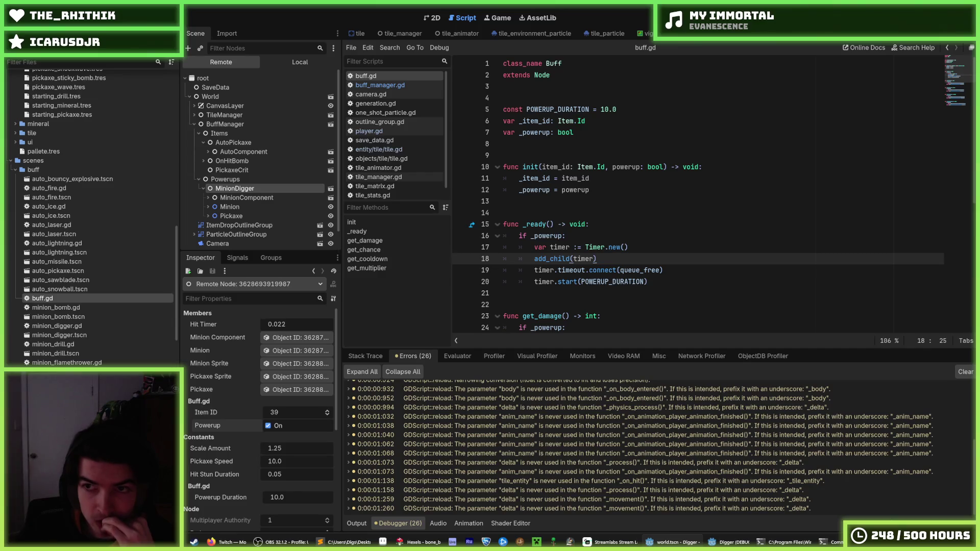
left_click(729, 178)
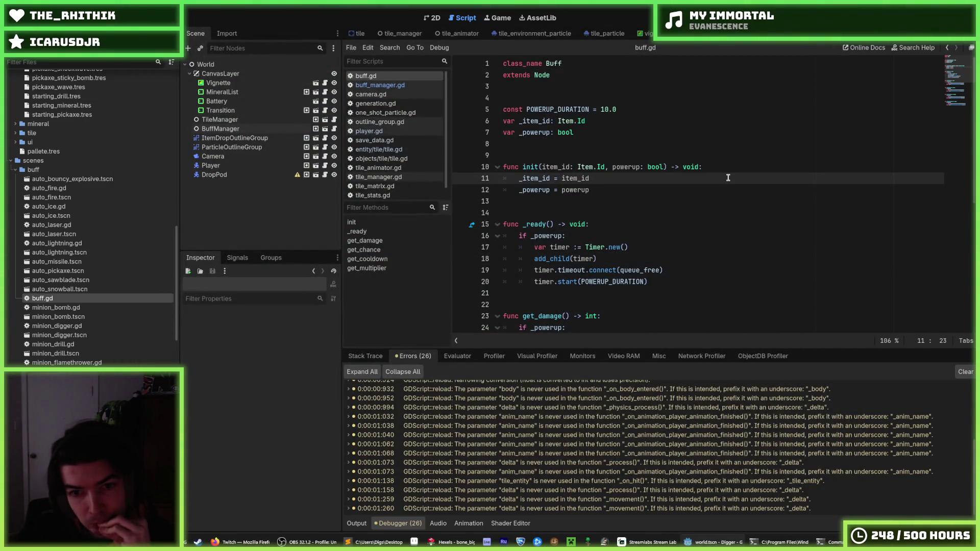
left_click(608, 261)
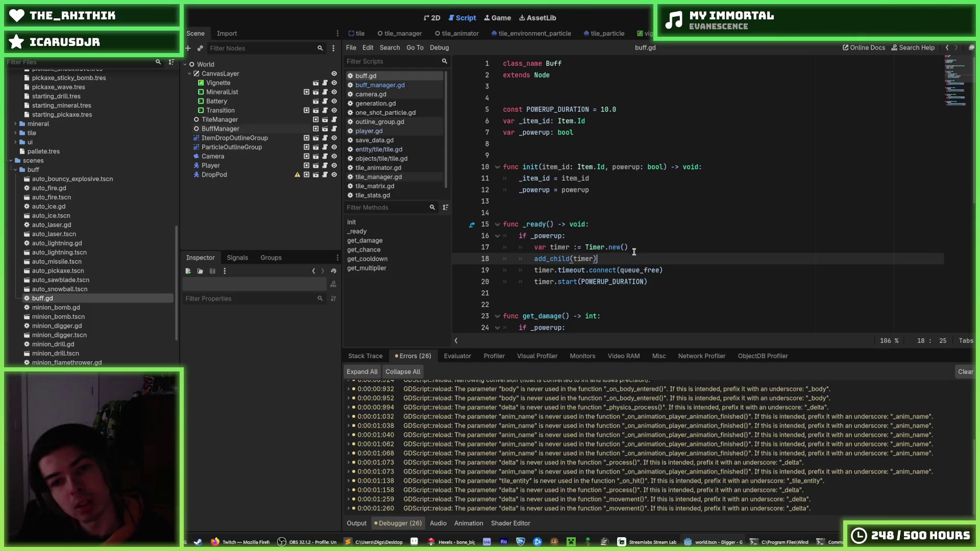
key("ctrl+x")
key("ctrl+x")
key("ctrl+x")
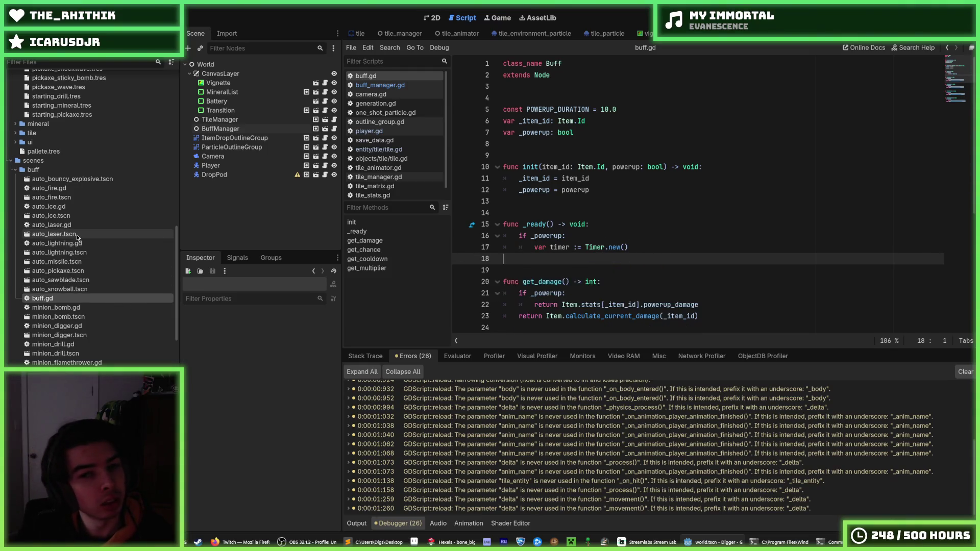
key("ctrl+z")
key("ctrl+z")
key("ctrl+z")
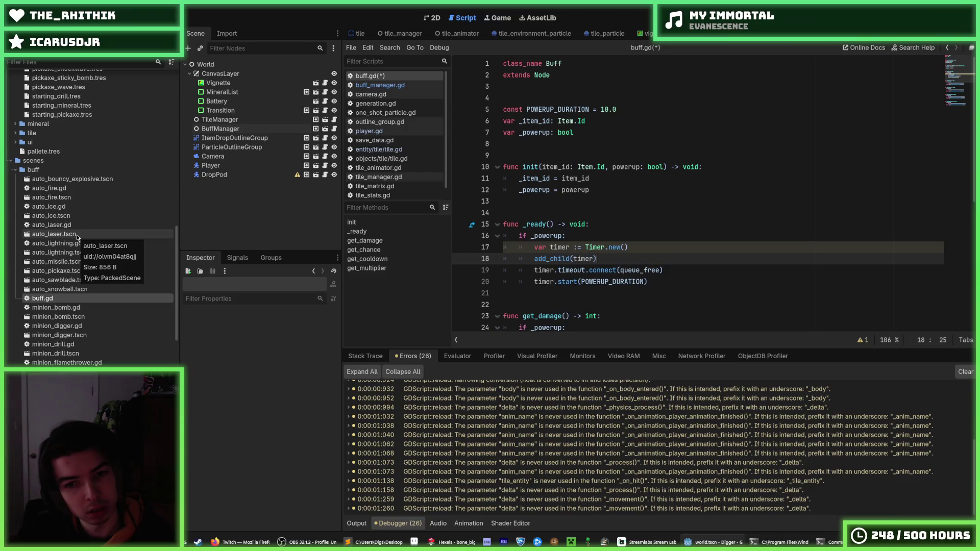
key("ctrl+s")
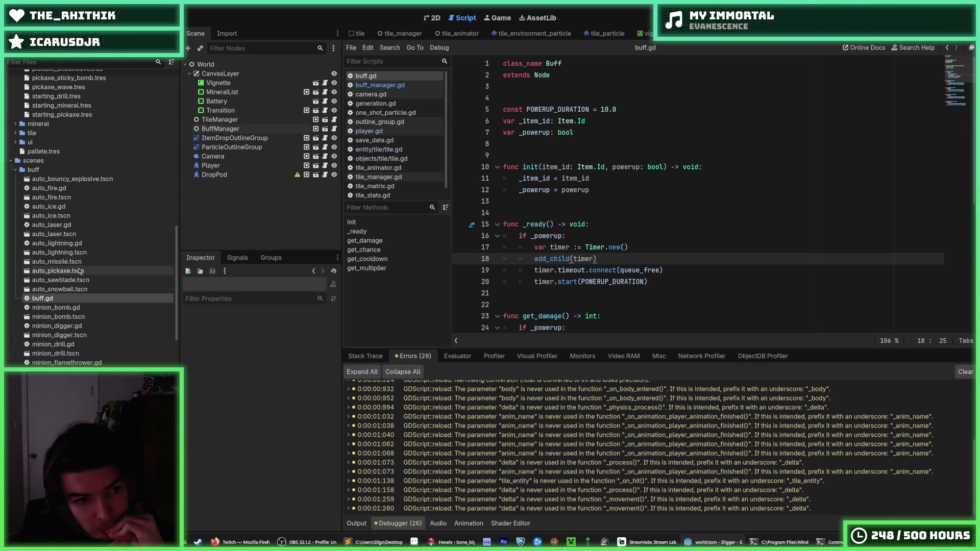
Step: Uncheck Powerup in auto_pickaxe.tres, save, and run Digger with F5
double_click(71, 271)
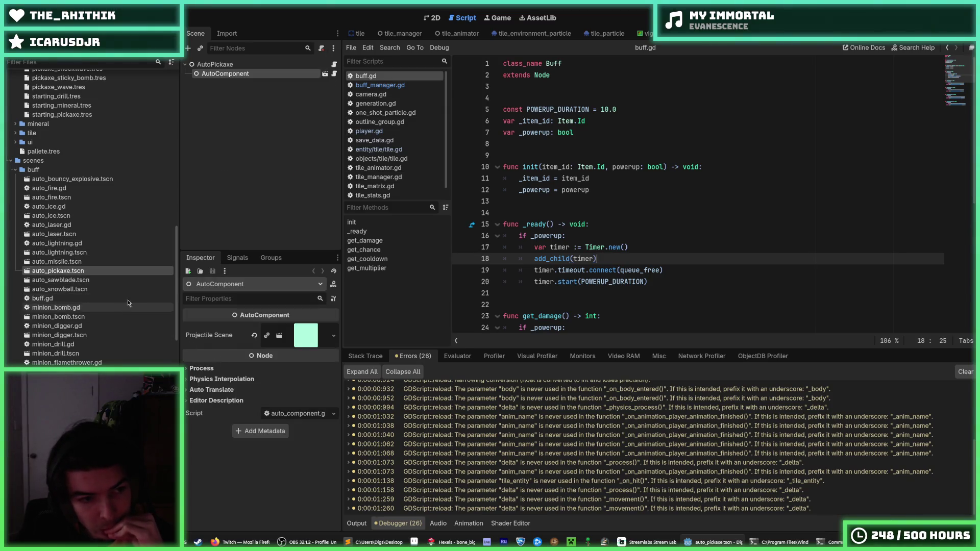
scroll(93, 275, "up", 5)
scroll(94, 275, "up", 5)
scroll(68, 281, "up", 5)
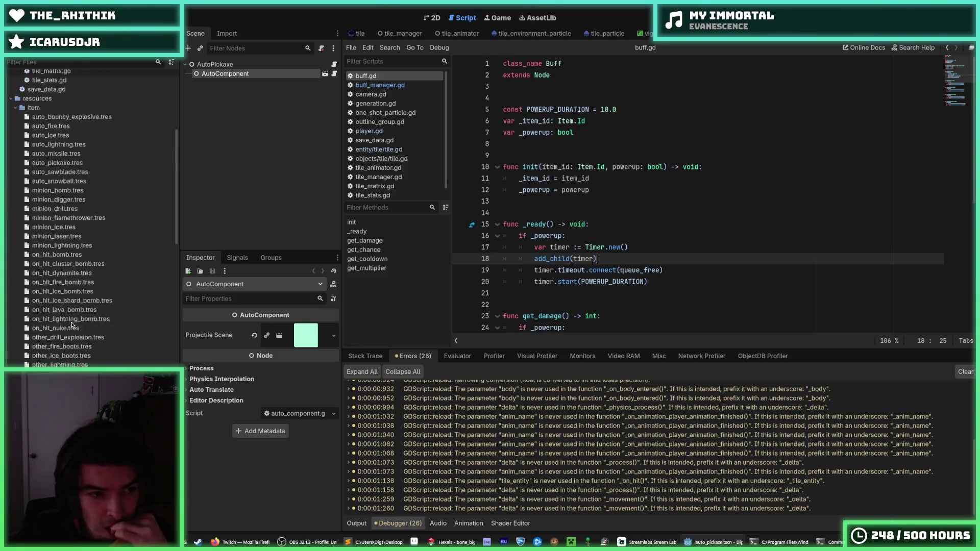
double_click(68, 280)
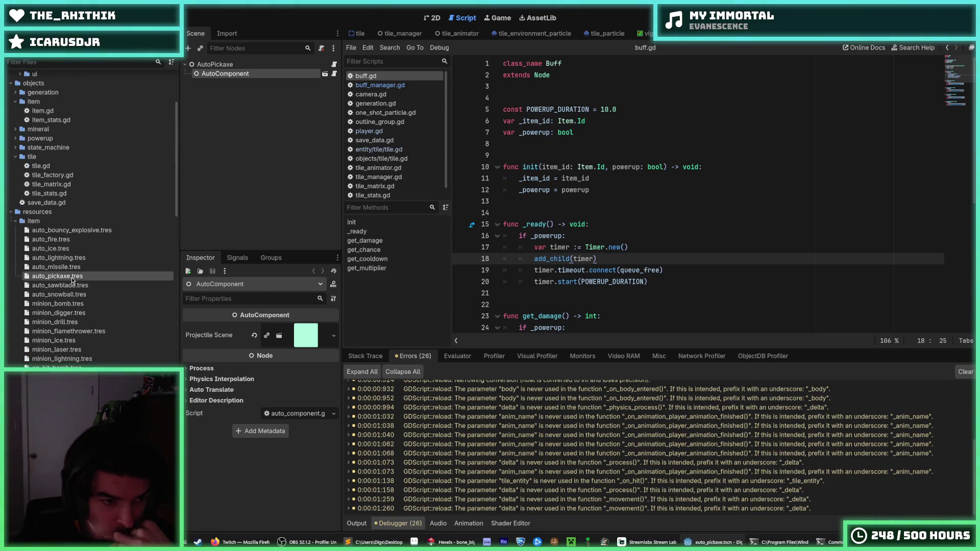
left_click(266, 445)
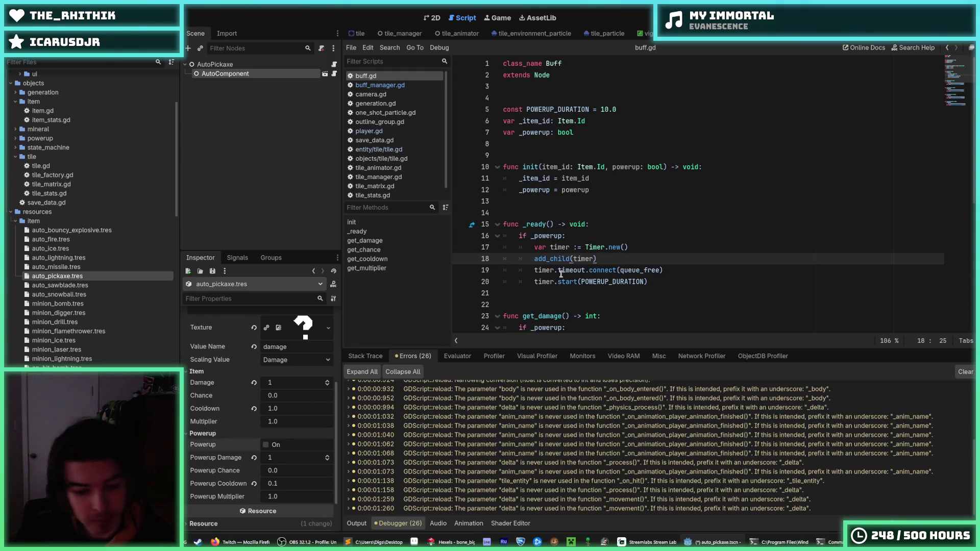
key("ctrl+s")
left_click(713, 199)
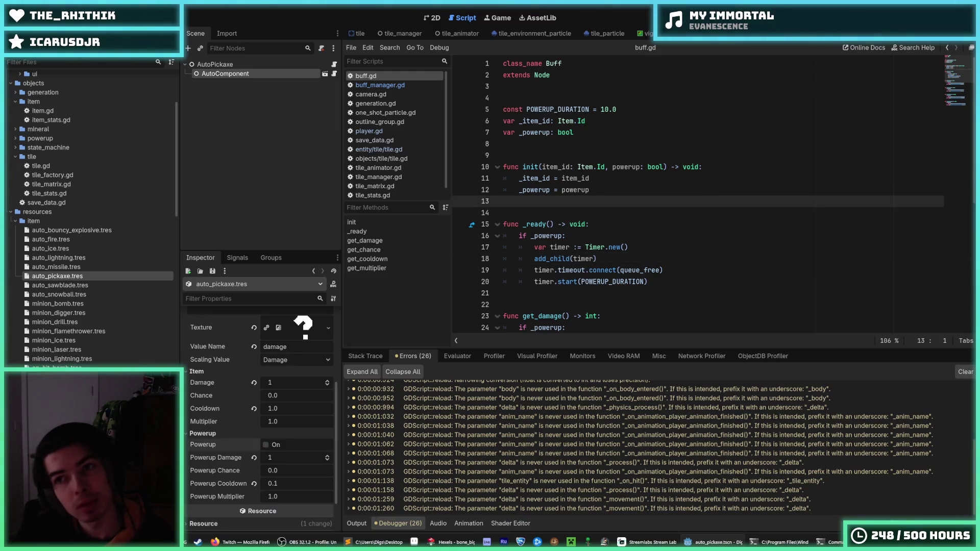
key("F5")
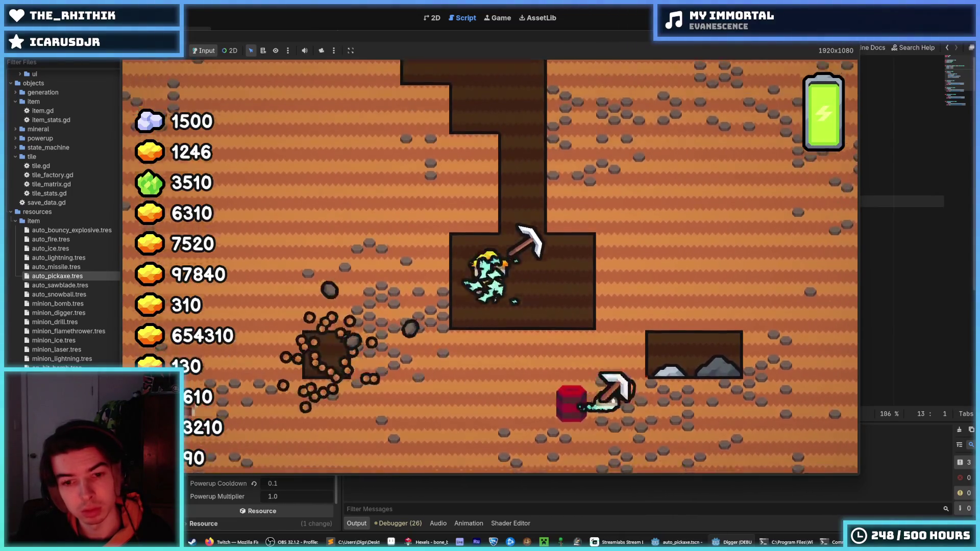
Step: Stop the game and inspect MinionDigger's live MinionComponent: Speed 10.0, Orbit Radius 160.0
key("F8")
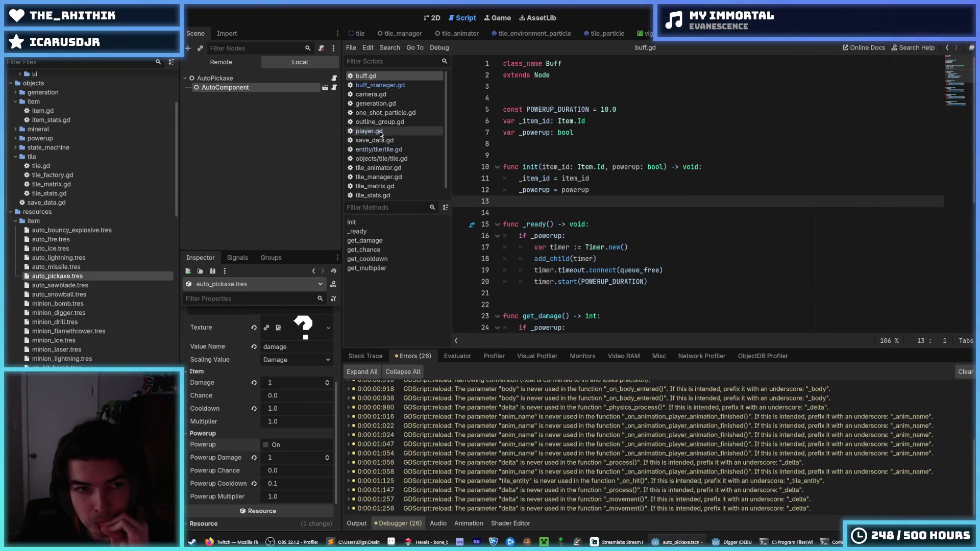
left_click(221, 62)
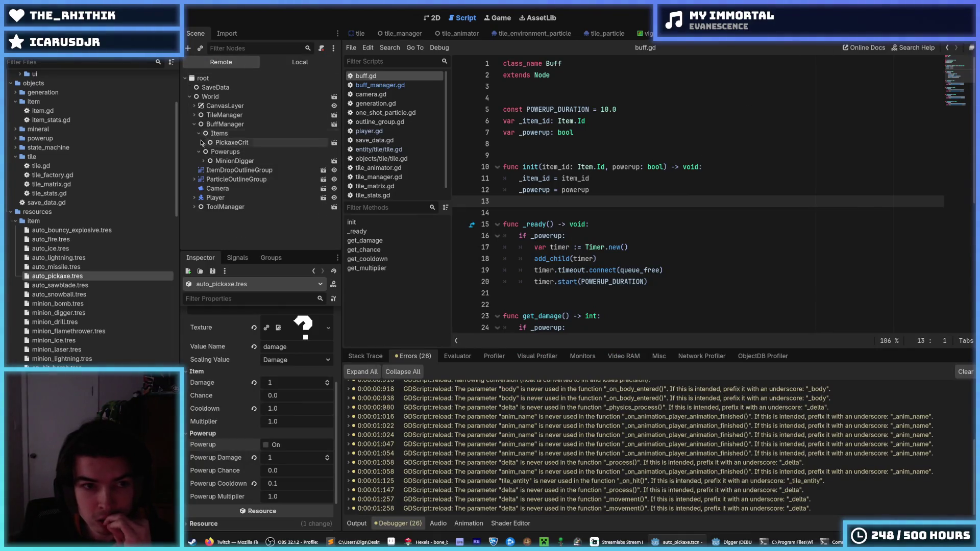
left_click(203, 161)
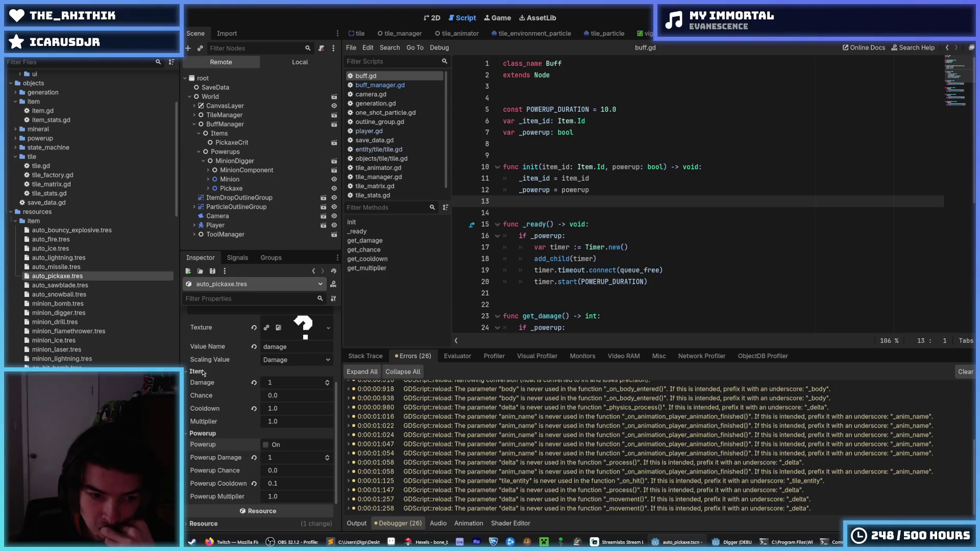
left_click(209, 172)
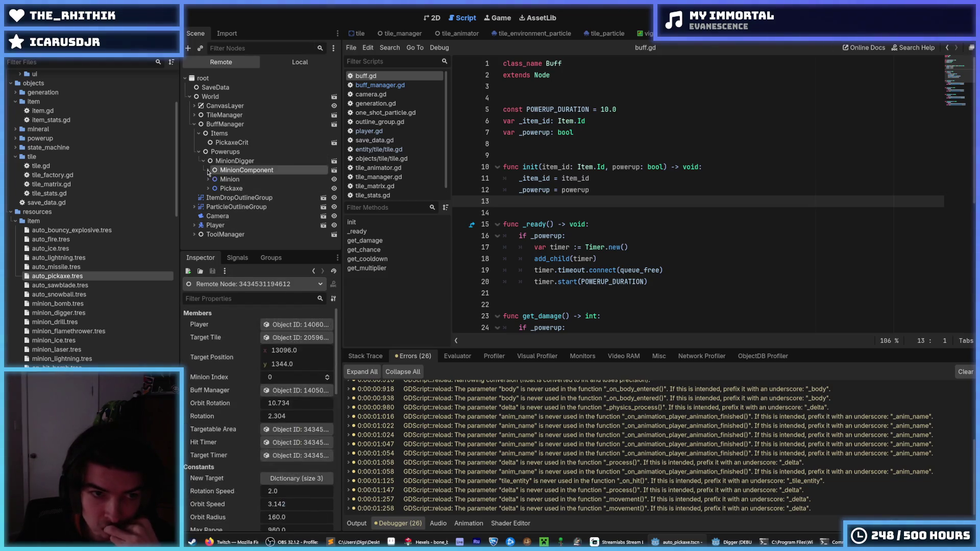
left_click(209, 171)
left_click(209, 171)
left_click(208, 189)
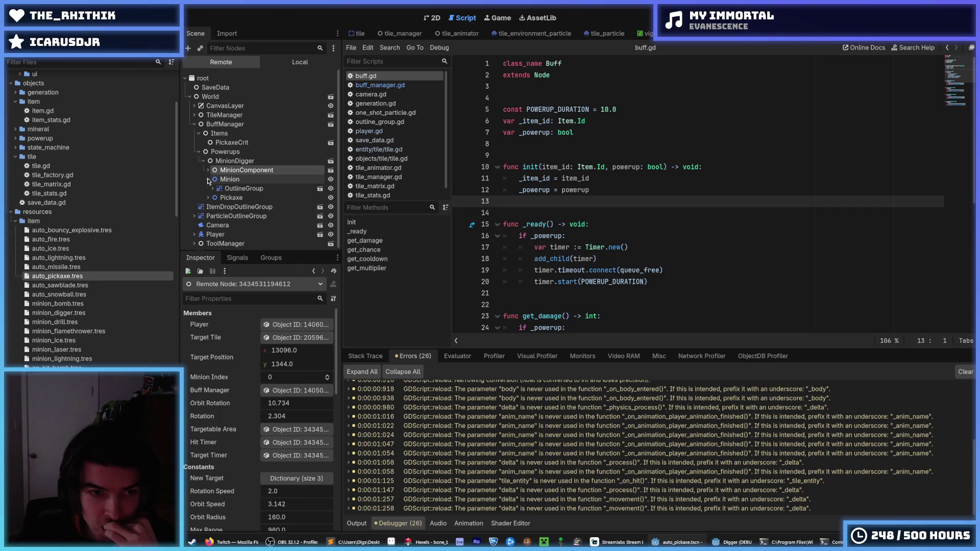
left_click(208, 189)
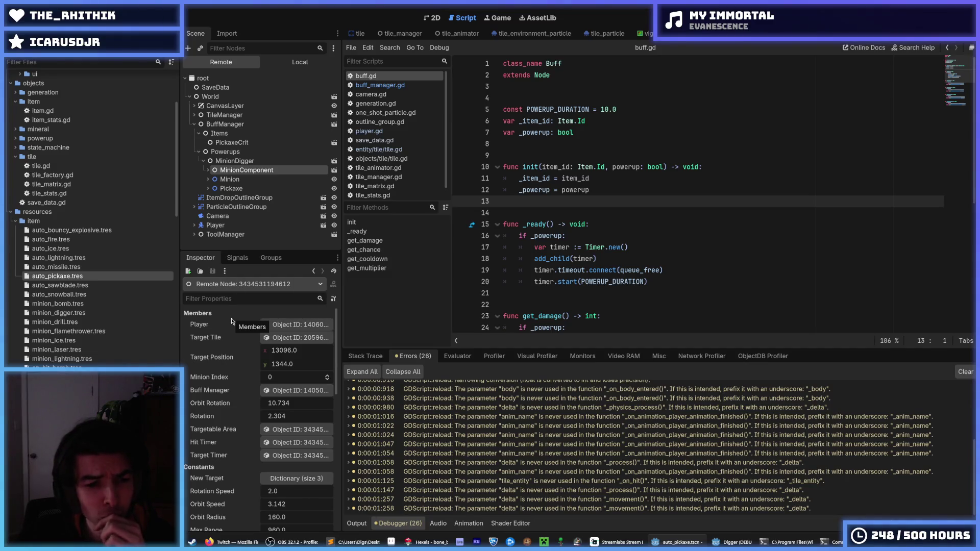
scroll(232, 321, "down", 5)
scroll(232, 322, "down", 1)
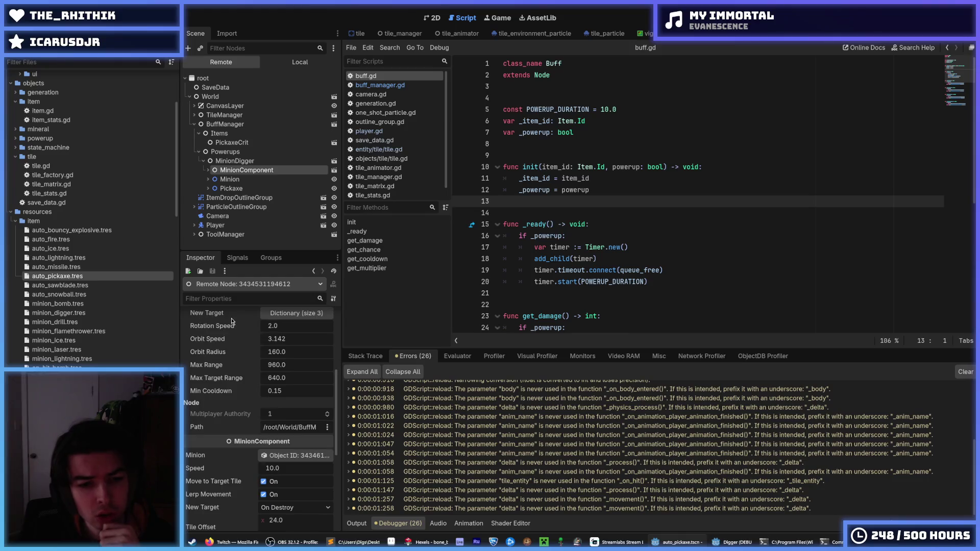
left_click(610, 236)
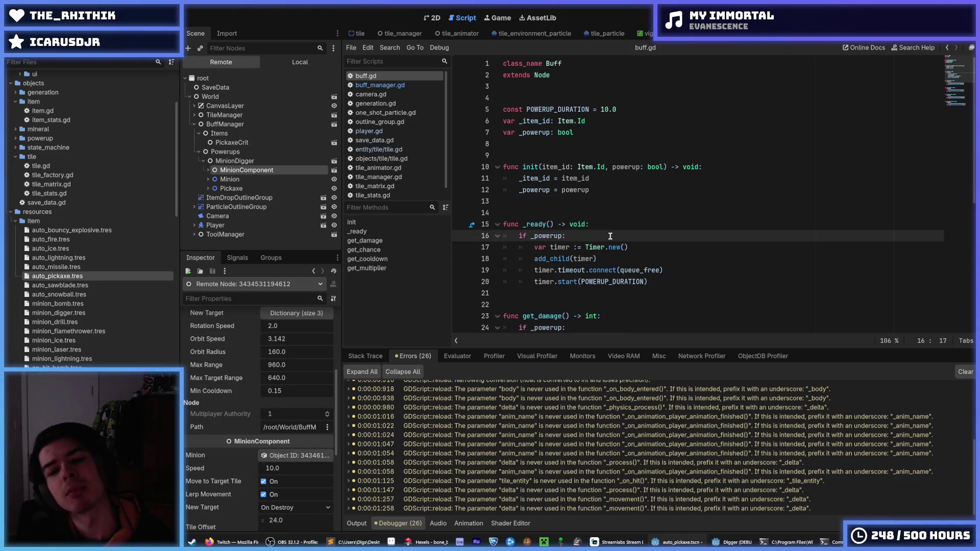
Step: Add print("hiii") under if _powerup: and do a test run of the game
key("Return")
type("print(\"hi")
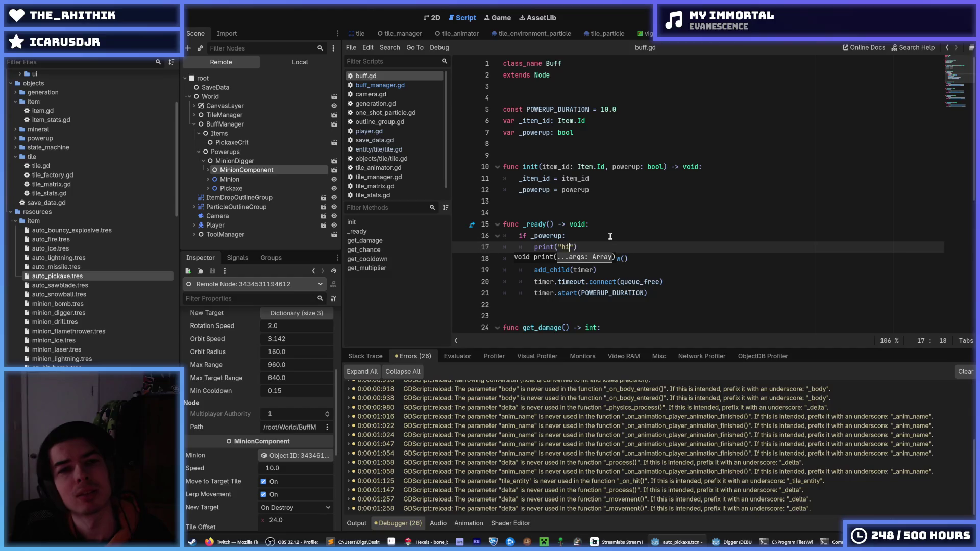
type("ii")
key("F5")
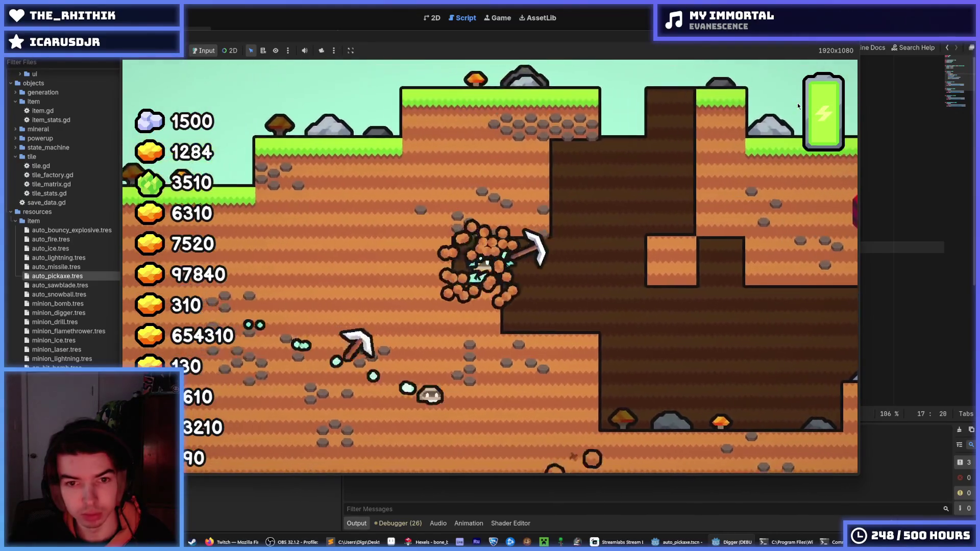
key("F8")
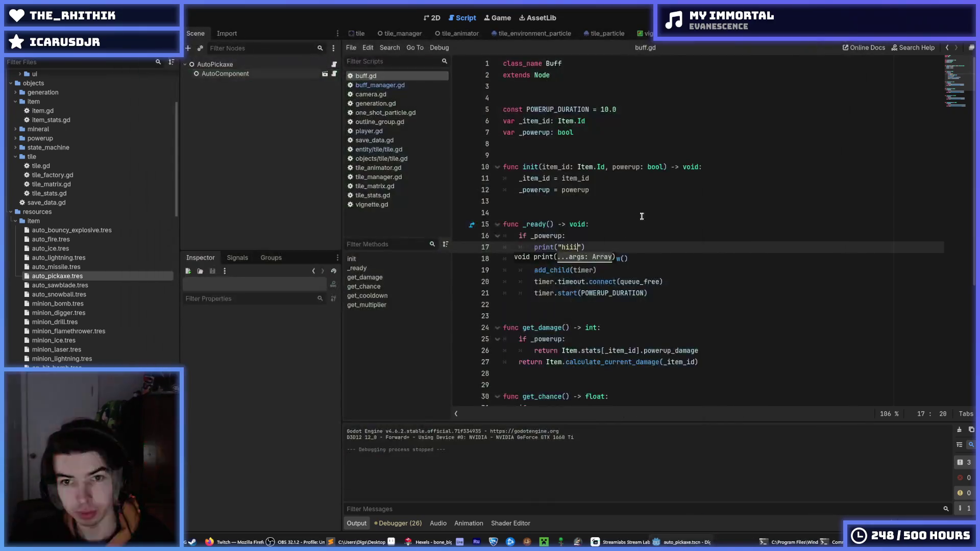
Step: Duplicate the print above the powerup check at _ready level, save buff.gd, and rerun
key("Escape")
key("ctrl+shift+d")
key("alt+Up")
key("alt+Up")
key("shift+Tab")
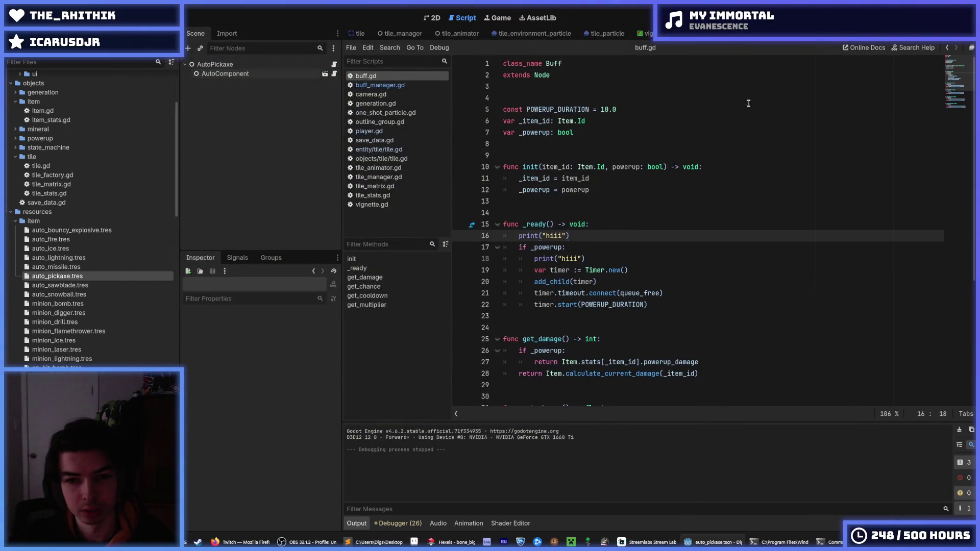
key("ctrl+s")
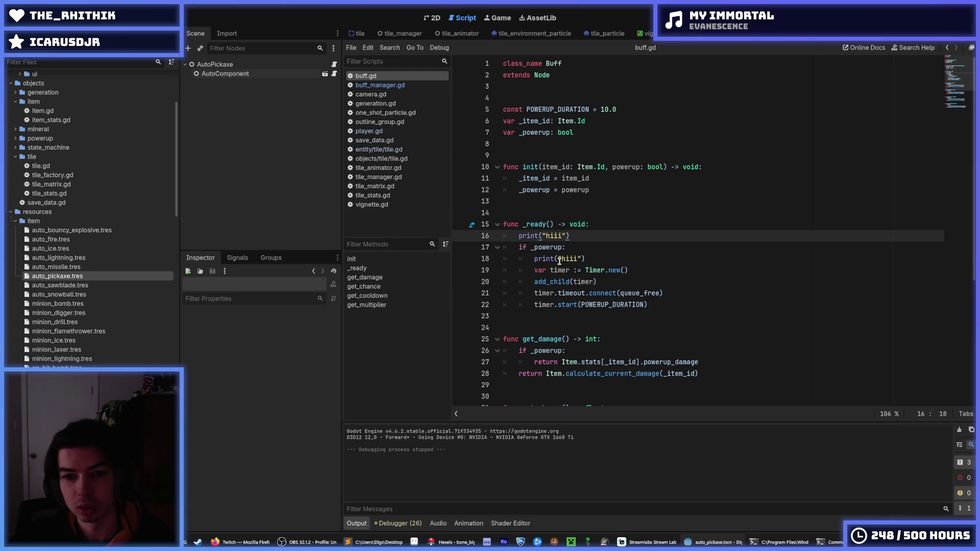
key("F5")
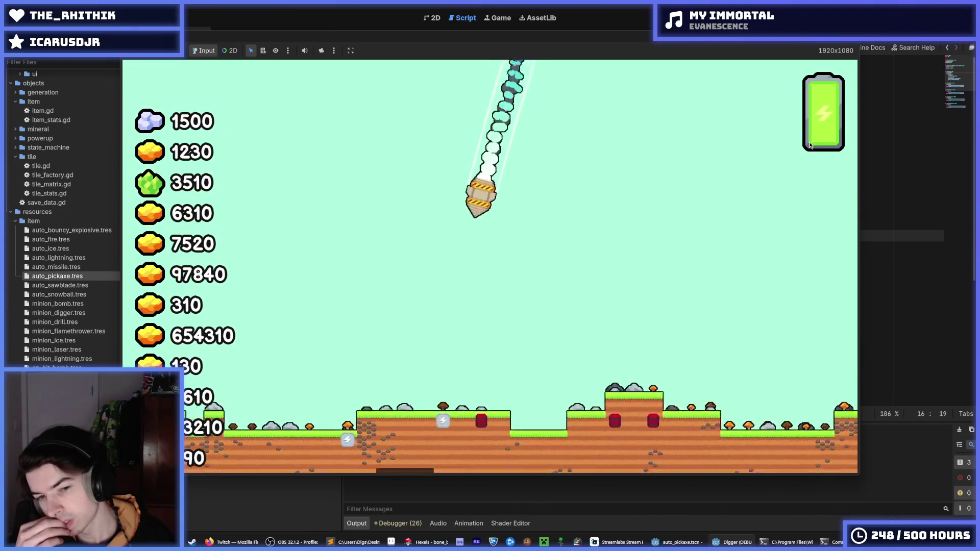
Step: Stop the Digger run and select the print("hiiiaa") line in buff.gd's _ready
key("F8")
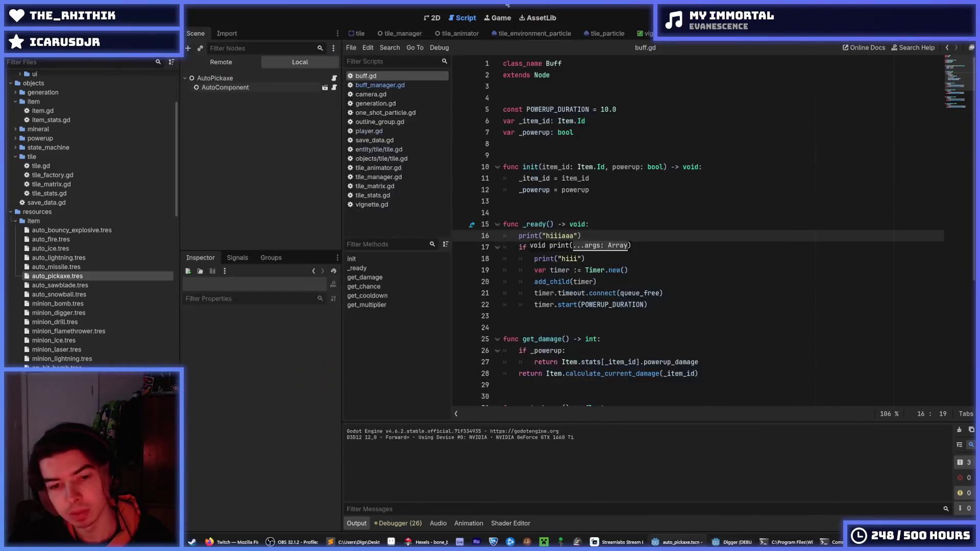
left_click(655, 179)
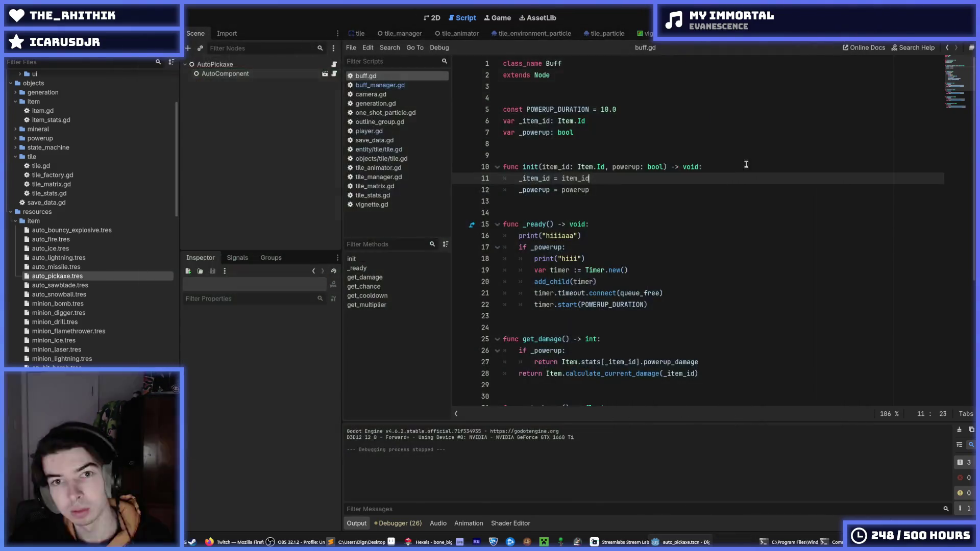
left_click(702, 190)
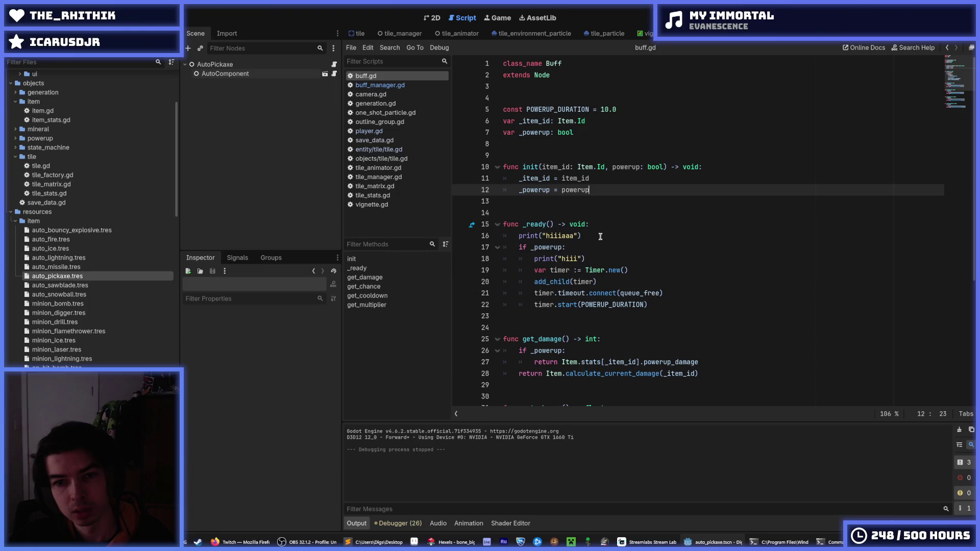
left_click_drag(582, 236, 488, 239)
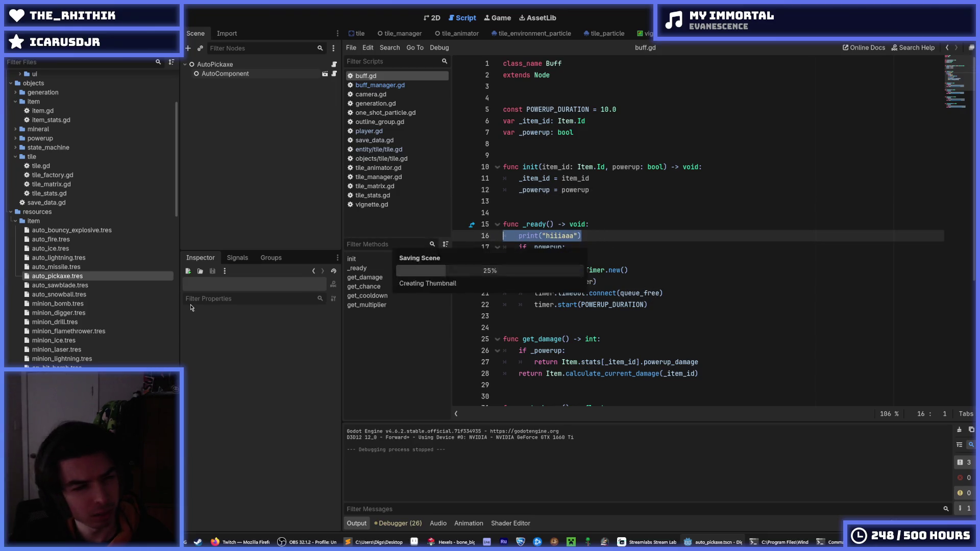
scroll(127, 304, "down", 3)
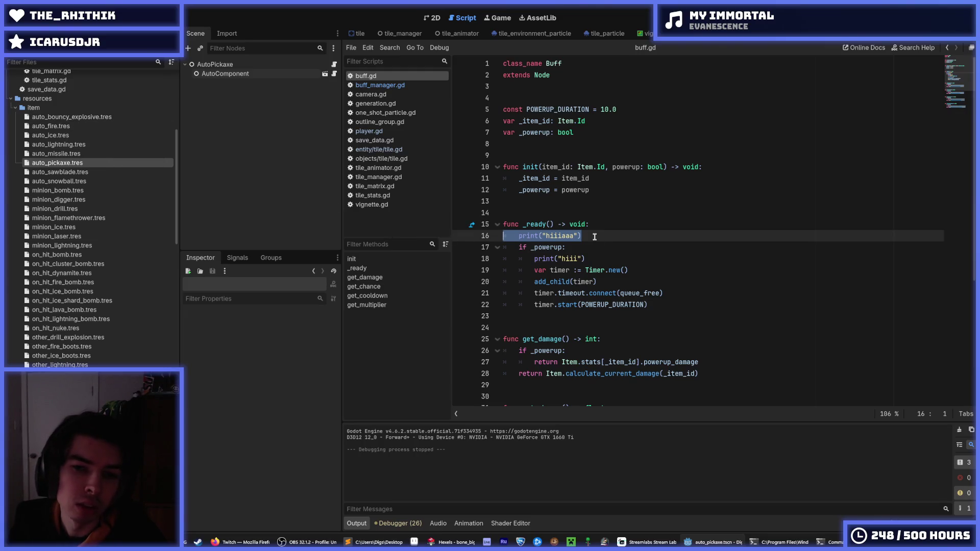
Step: Adjust the selection and caret around the hiiiaa print line in _ready
mouse_move(596, 237)
left_mouse_down()
mouse_move(606, 236)
mouse_move(480, 231)
left_mouse_up()
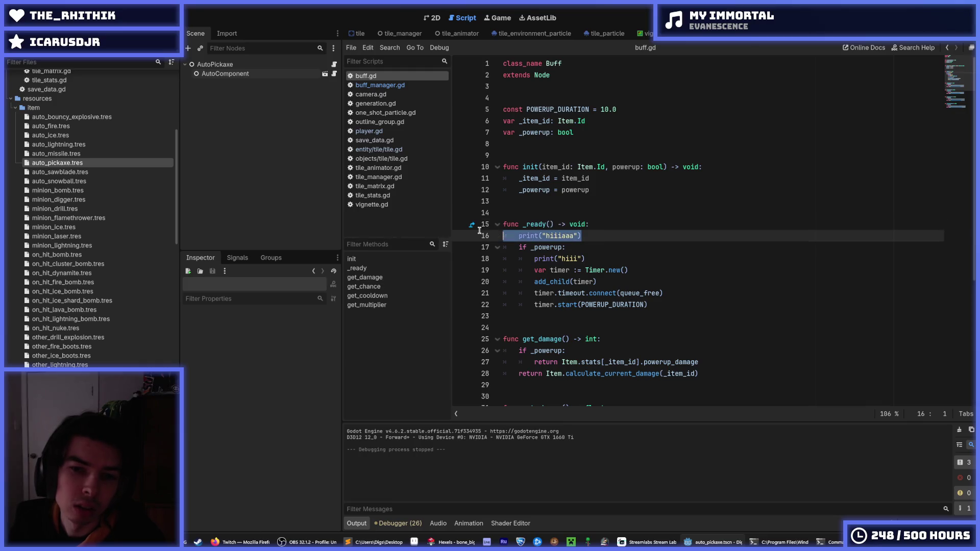
left_click(600, 227)
mouse_move(594, 235)
left_mouse_down()
mouse_move(504, 224)
mouse_move(470, 236)
left_mouse_up()
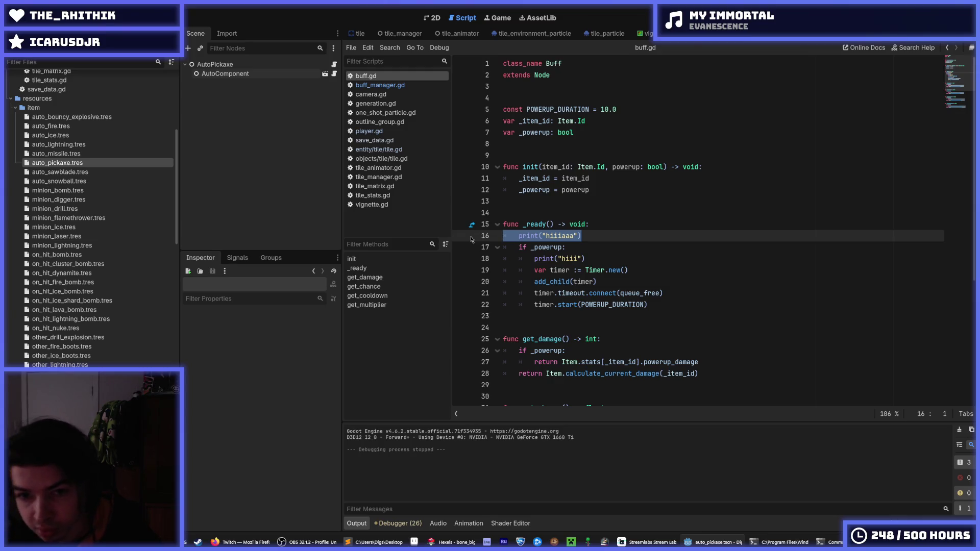
left_click(597, 247)
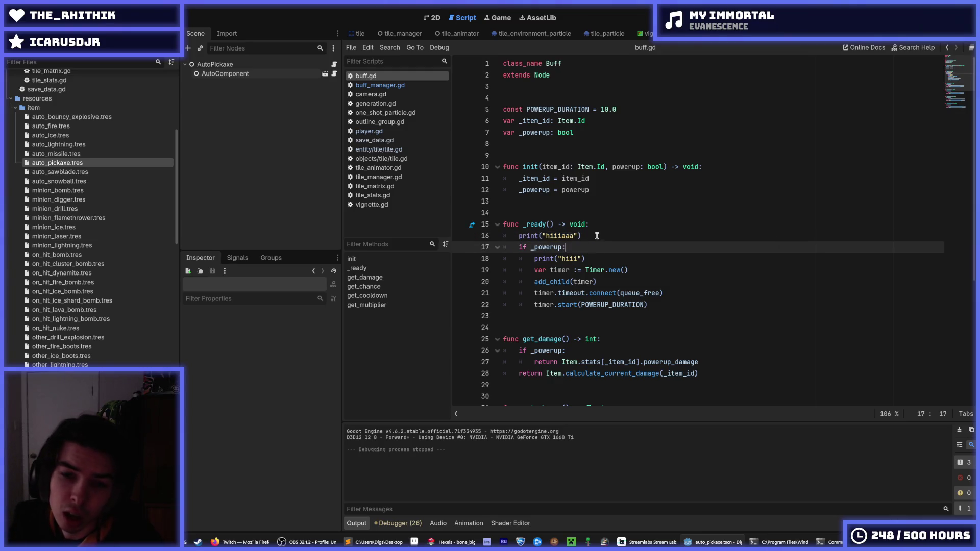
left_click(602, 226)
left_click(605, 235)
key("Up")
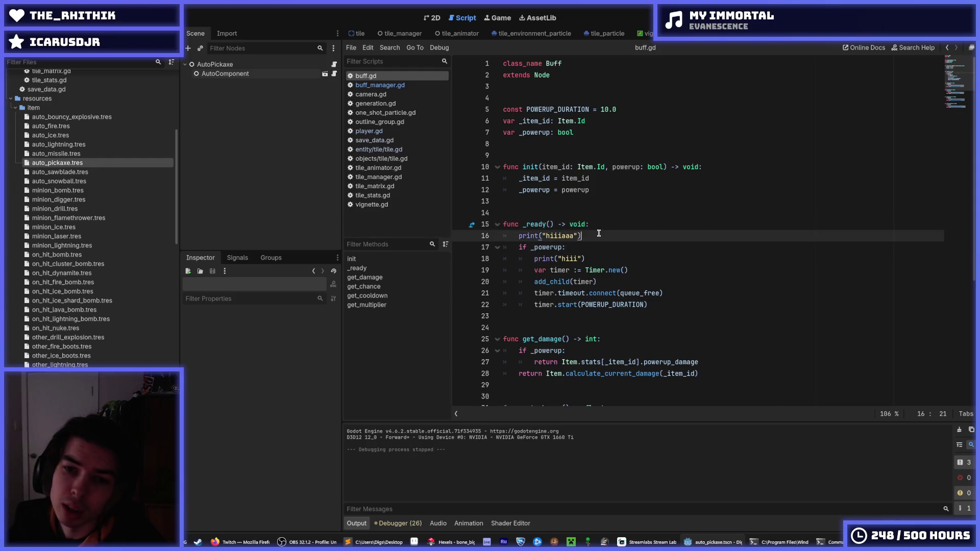
key("Down")
key("Up")
key("Down")
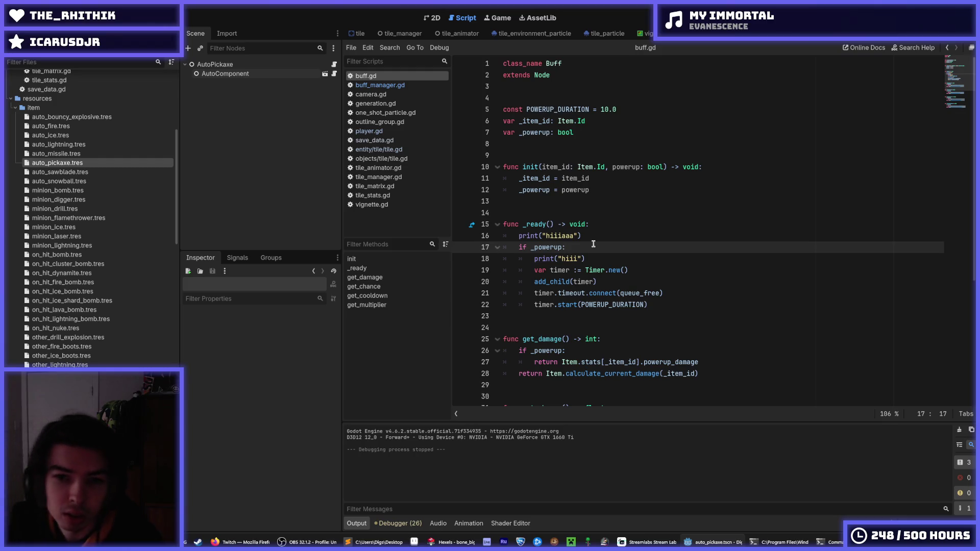
Step: Delete the print("hiii") and print("hiiiaa") lines from _ready
left_click(598, 254)
key("shift+Home")
key("BackSpace")
key("BackSpace")
key("Up")
key("shift+Home")
key("BackSpace")
key("BackSpace")
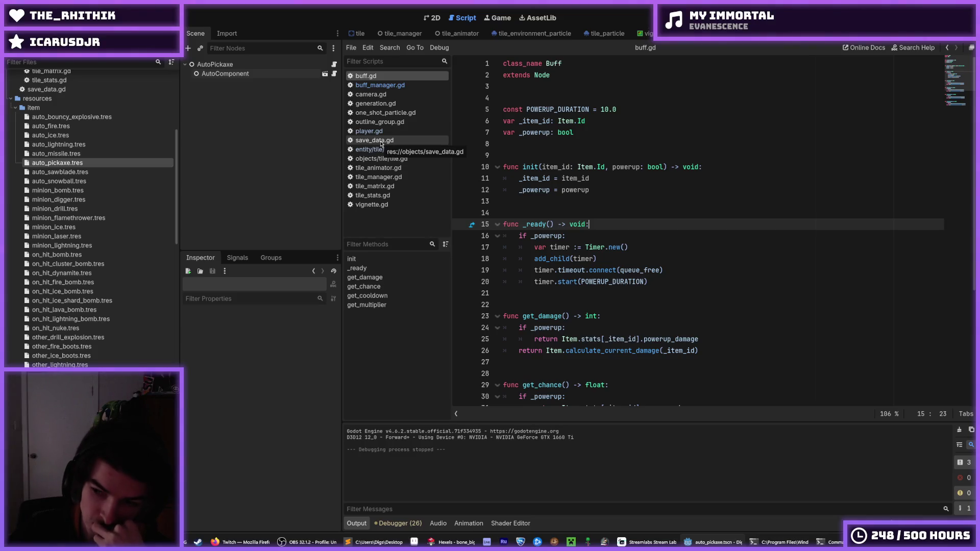
Step: Check the _ready documentation tooltip, then return to the _ready body
double_click(535, 224)
left_click(596, 225)
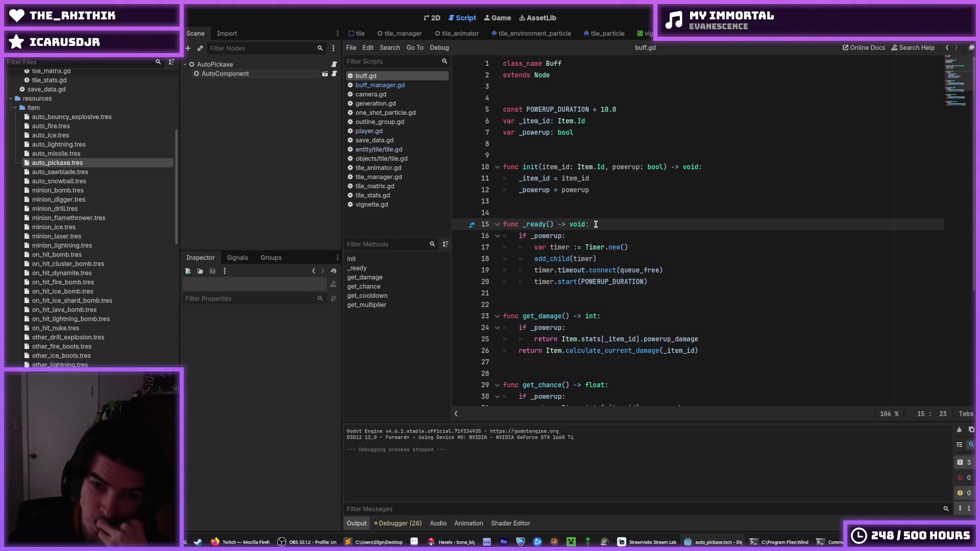
left_click(582, 236)
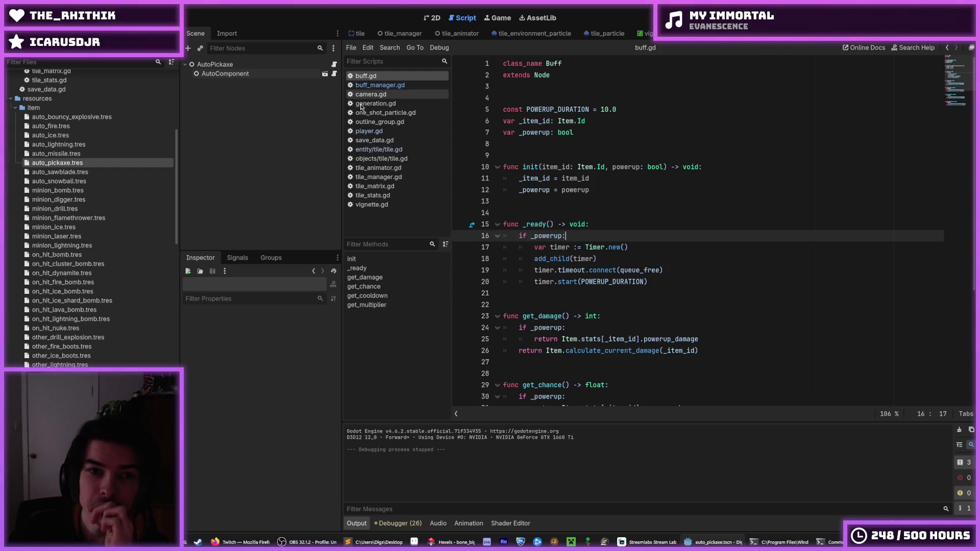
scroll(55, 149, "down", 10)
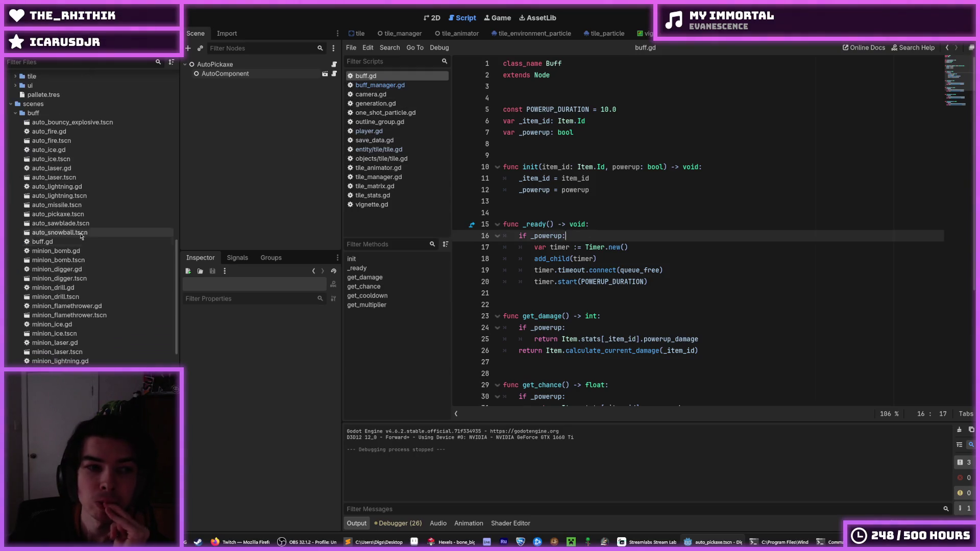
Step: Add super._ready() as the first line of auto_fire.gd's _ready and save
double_click(49, 132)
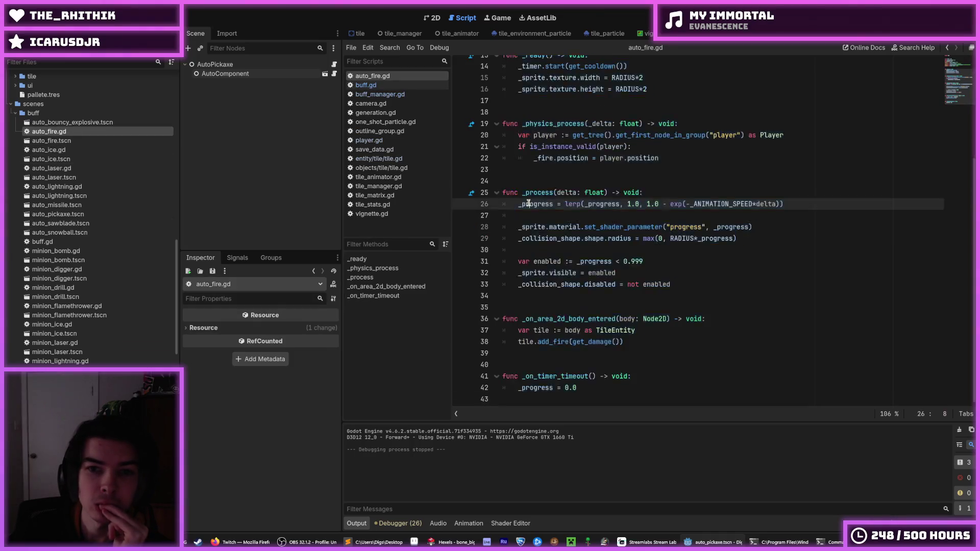
scroll(528, 204, "up", 2)
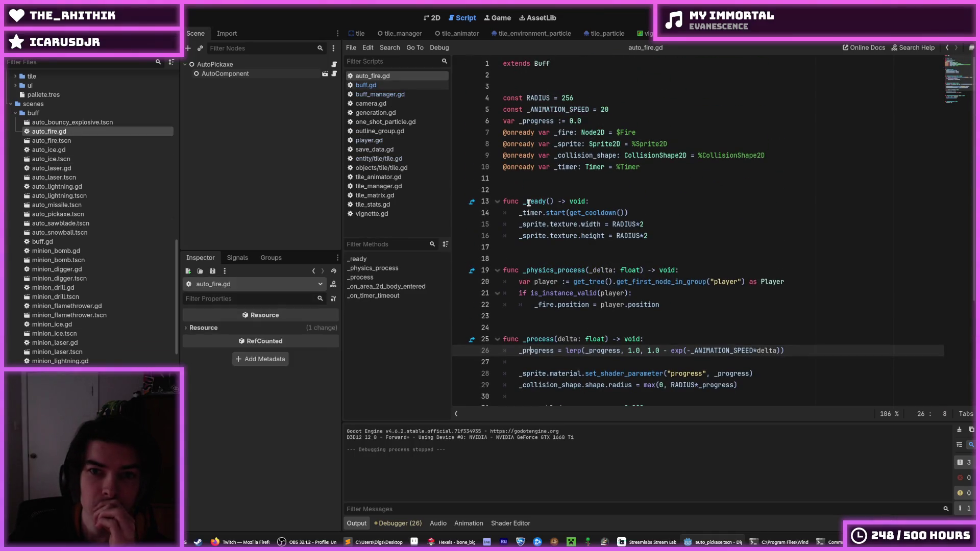
left_click(606, 200)
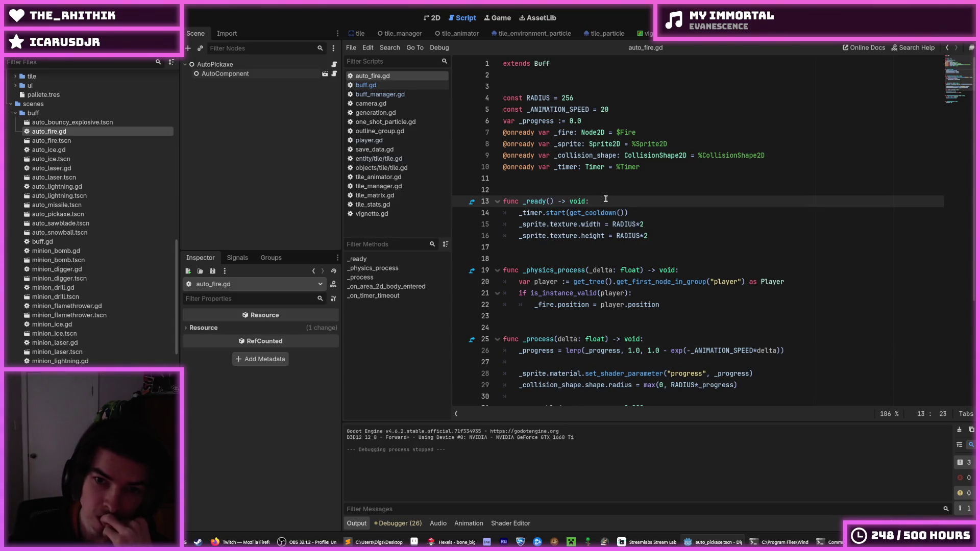
key("Return")
type("super.ready")
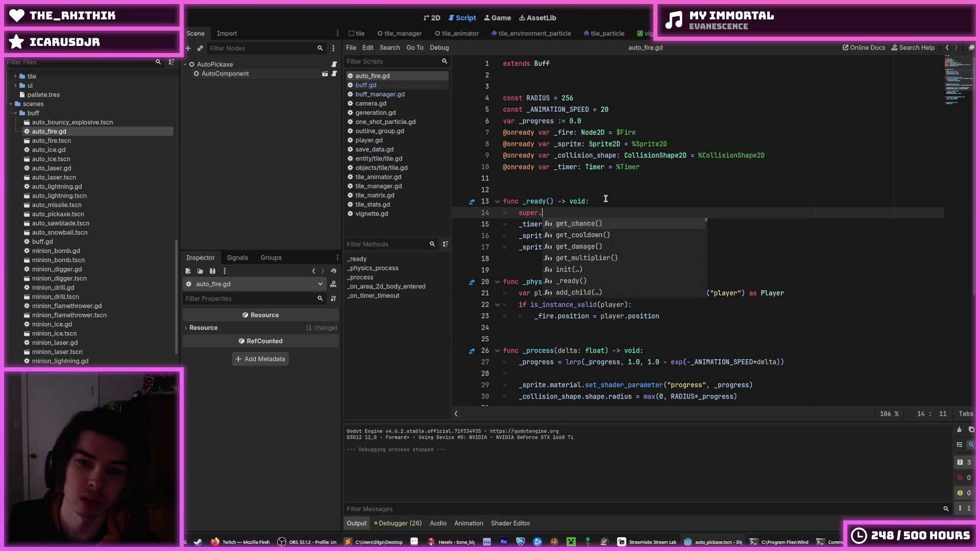
key("Return")
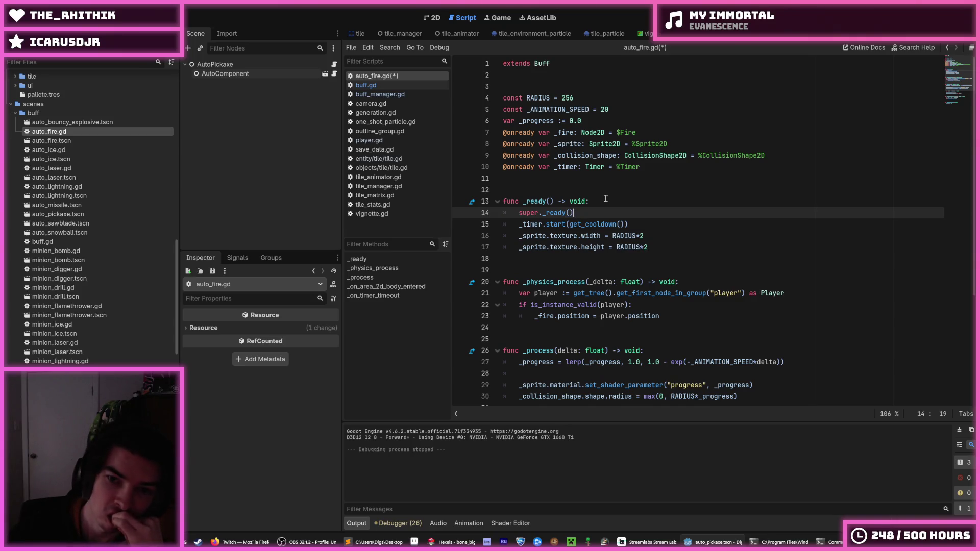
left_click_drag(599, 209, 601, 201)
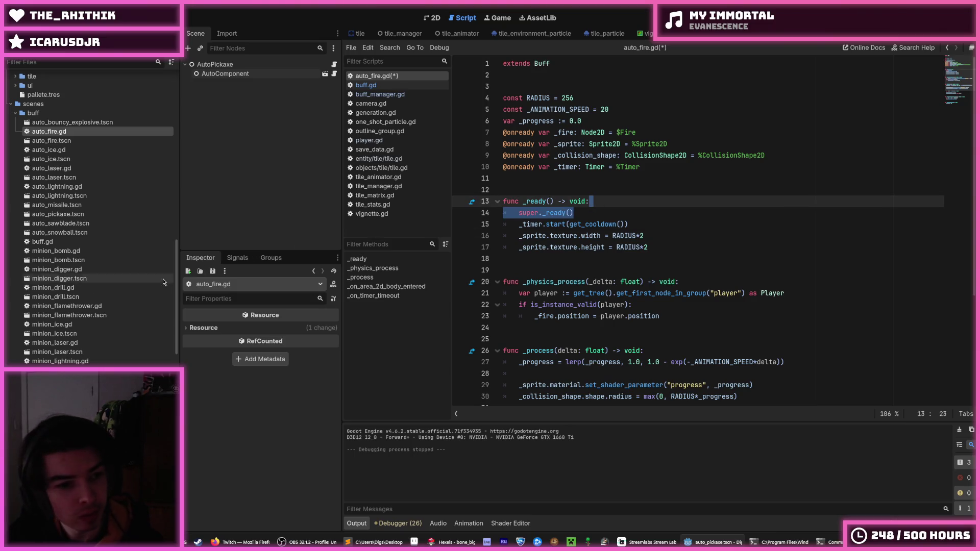
key("ctrl+s")
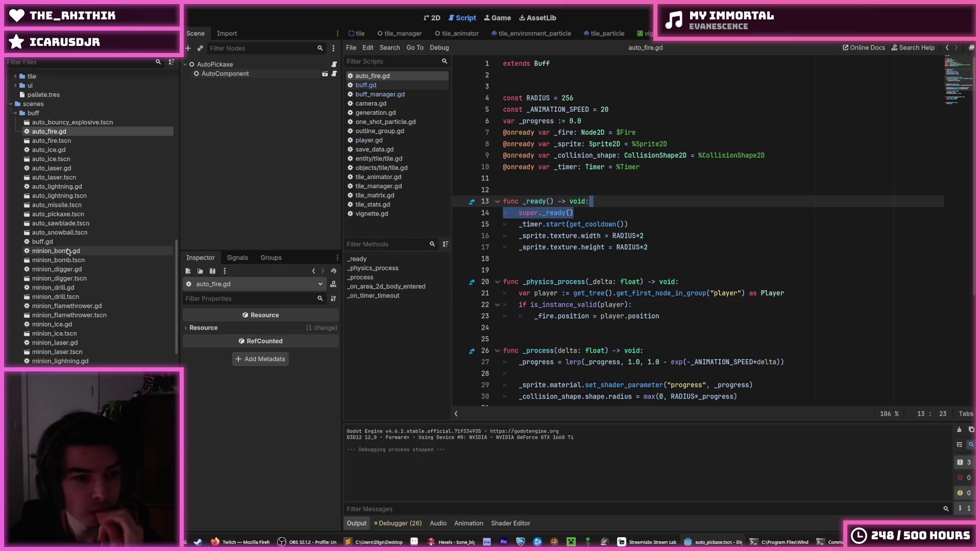
Step: Add super._ready() to minion_digger.gd's _ready, then save and launch the game
double_click(65, 270)
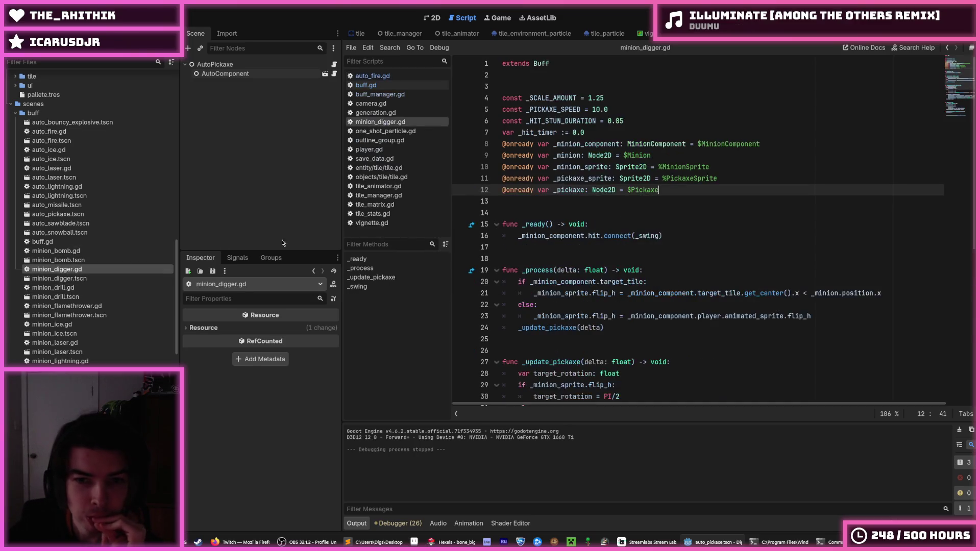
left_click(614, 223)
key("Return")
type("super._ready()")
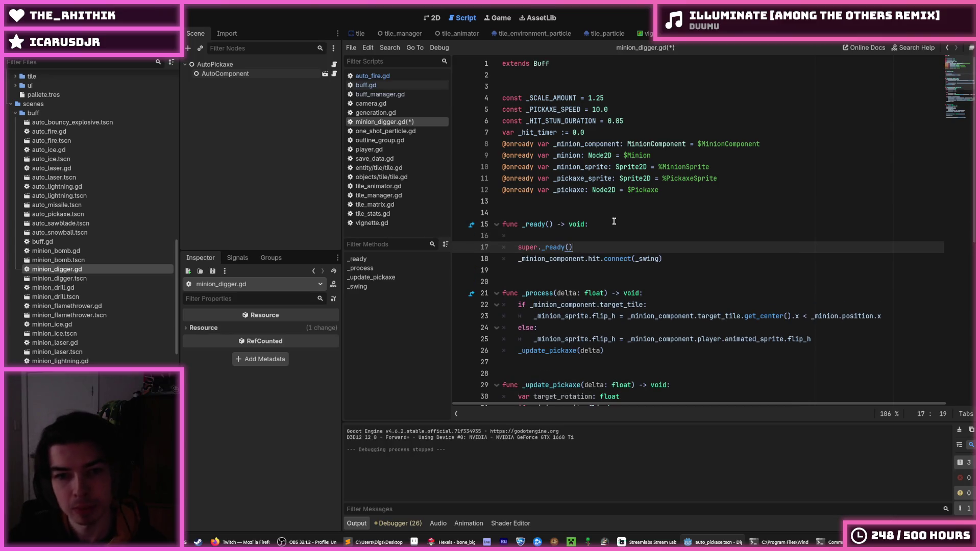
key("ctrl+shift+Return")
key("BackSpace")
key("BackSpace")
key("F5")
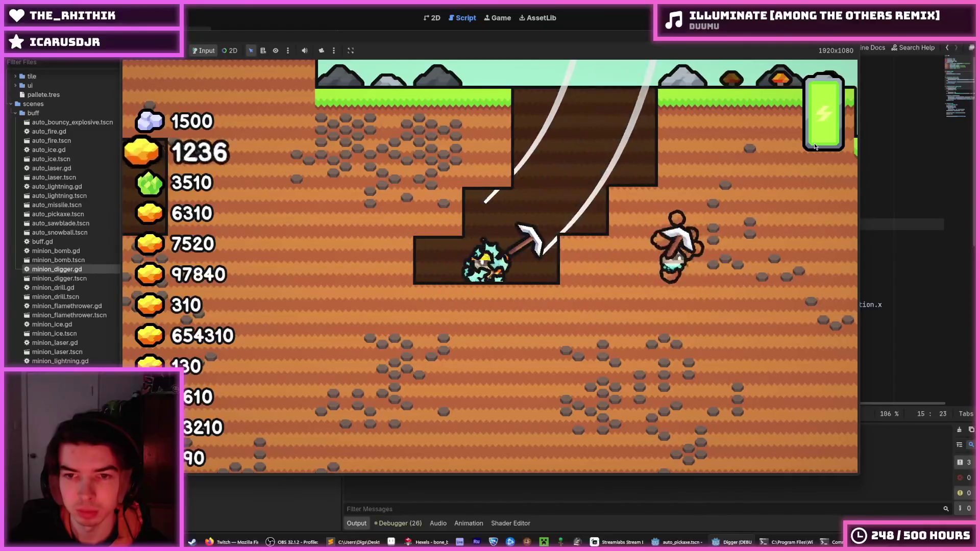
Step: Inspect the live MinionDigger's powerup timer in the Remote tree, then stop the game
key("F8")
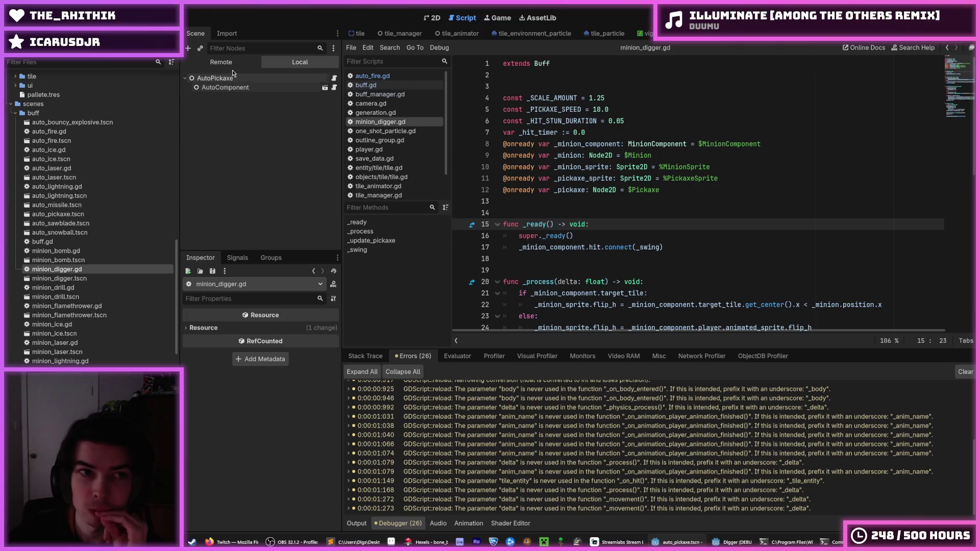
left_click(644, 34)
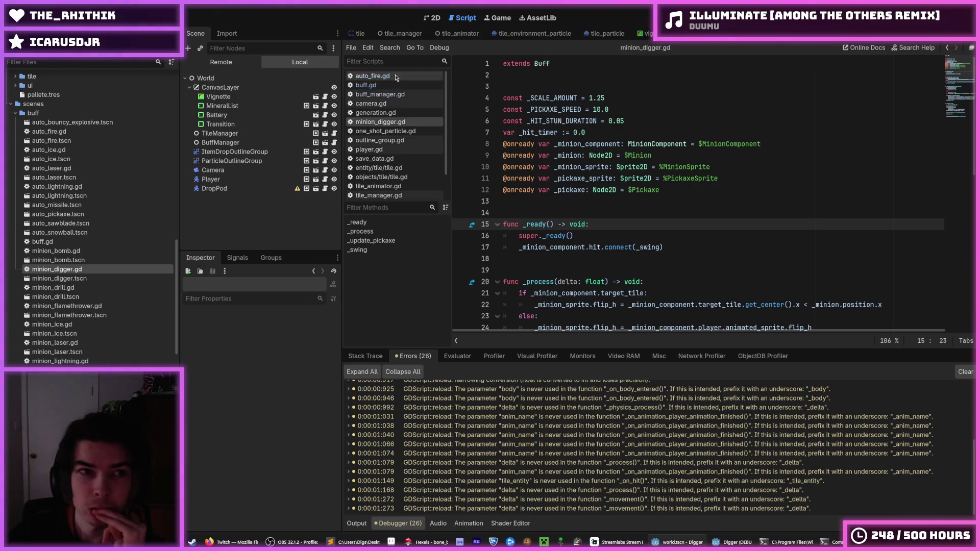
left_click(240, 142)
left_click(221, 61)
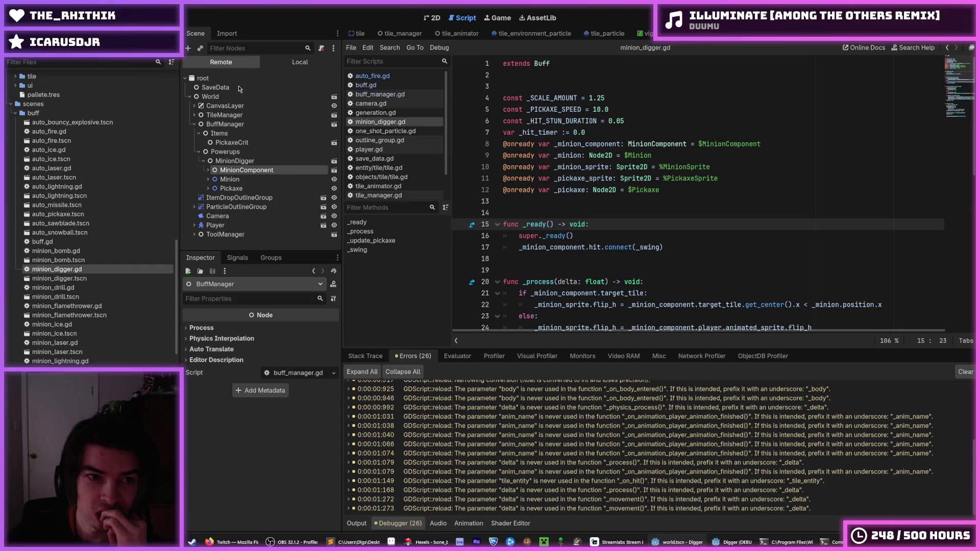
left_click(209, 152)
left_click(204, 152)
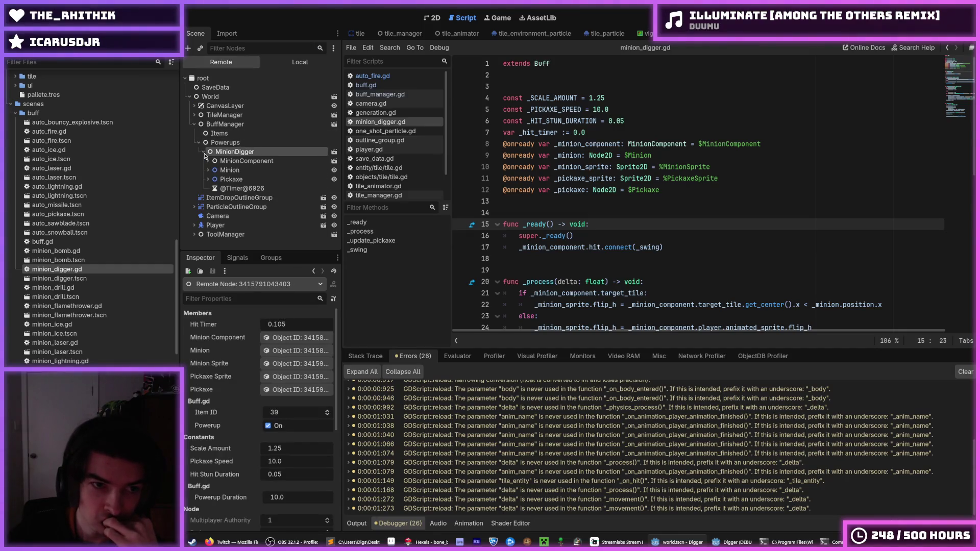
left_click(229, 189)
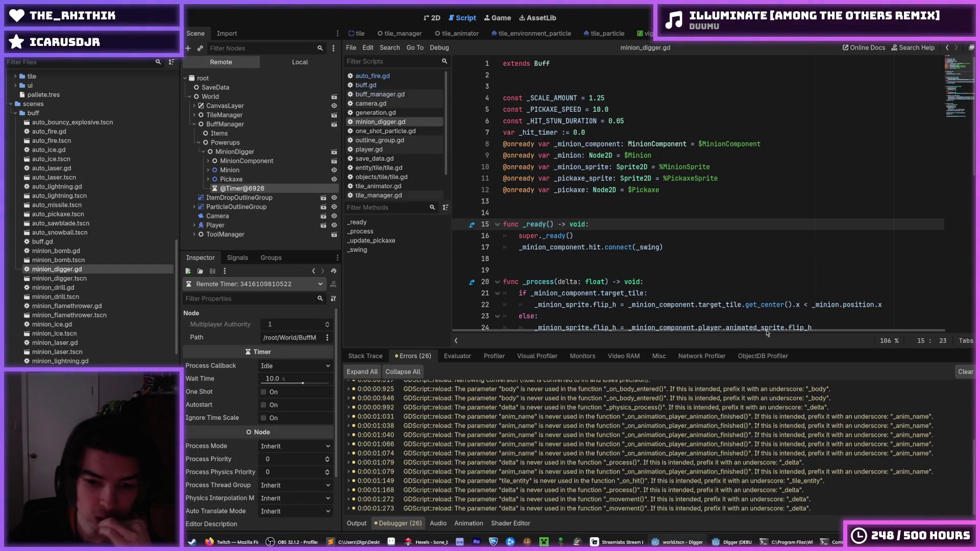
key("alt+Tab")
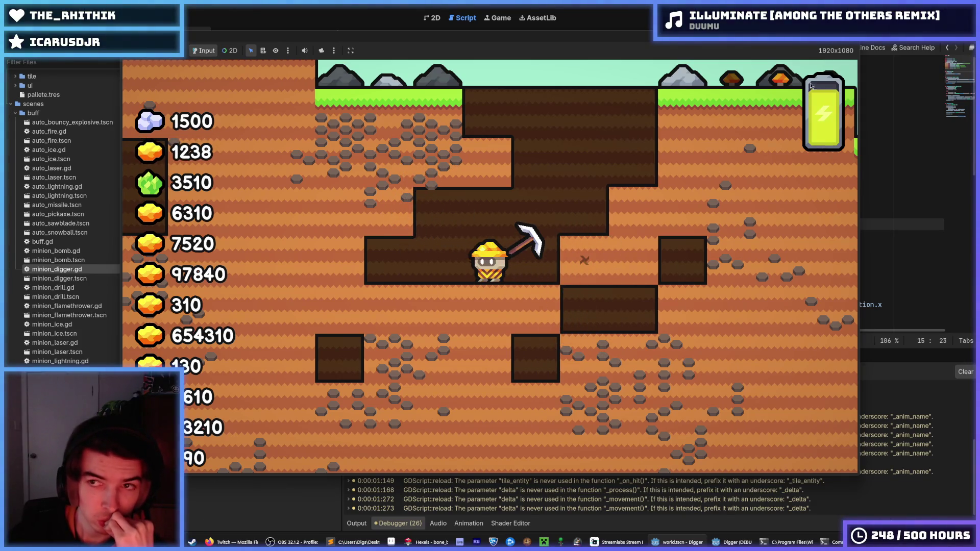
key("F8")
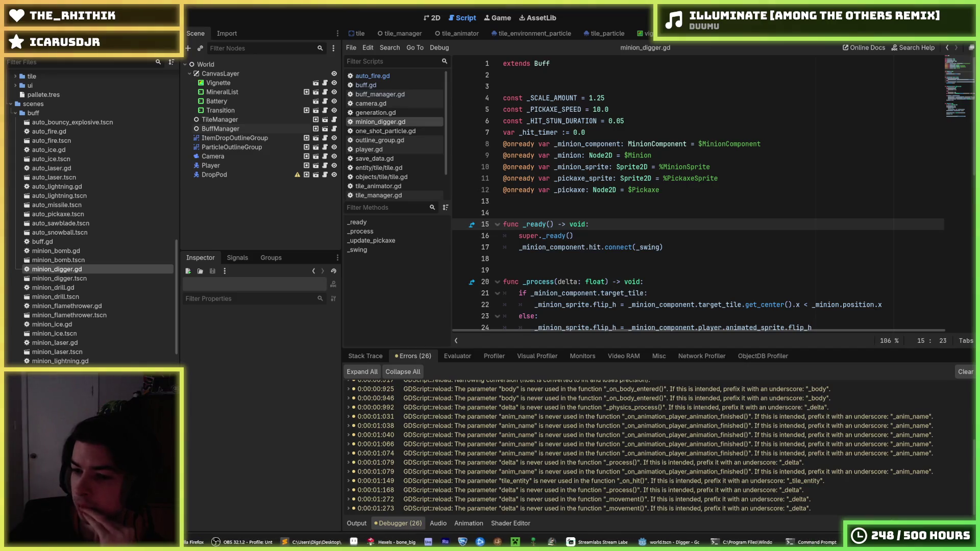
Step: Inspect the _process function and enlarge the code area to show more lines
left_click(645, 305)
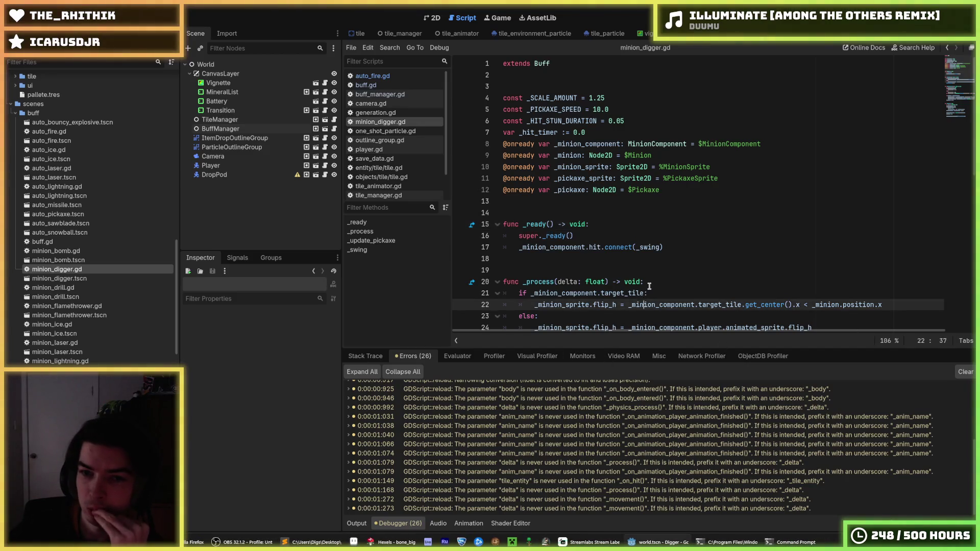
left_click(649, 285)
left_click(655, 289)
left_click(655, 284)
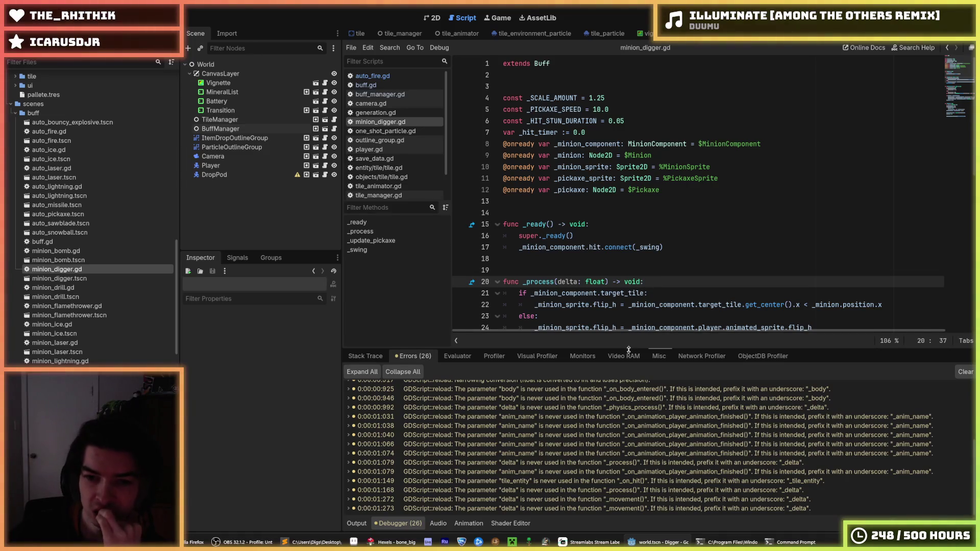
left_click_drag(629, 348, 614, 440)
Step: Select the super._ready() call on line 16 so it can be reused
left_click(596, 363)
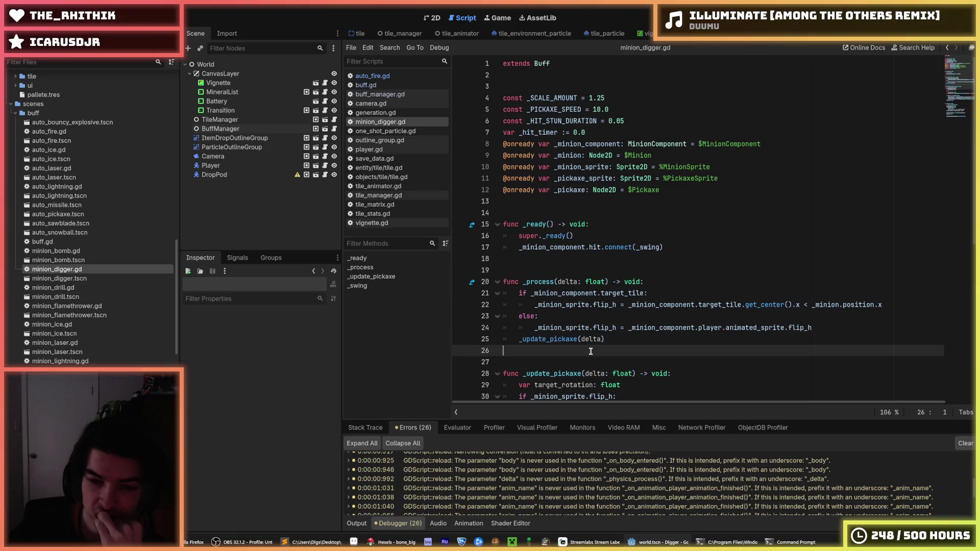
left_click(611, 339)
left_click(612, 351)
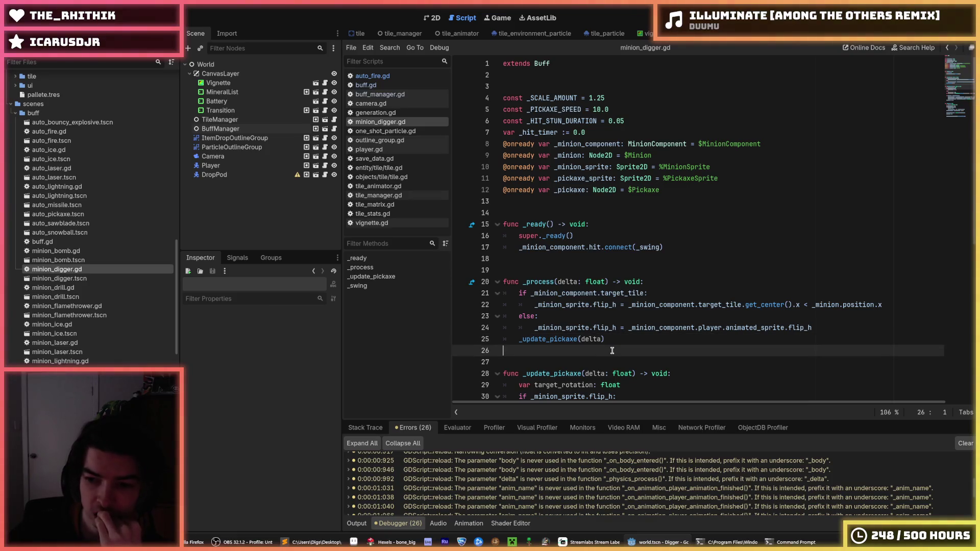
left_click(612, 334)
left_click(615, 351)
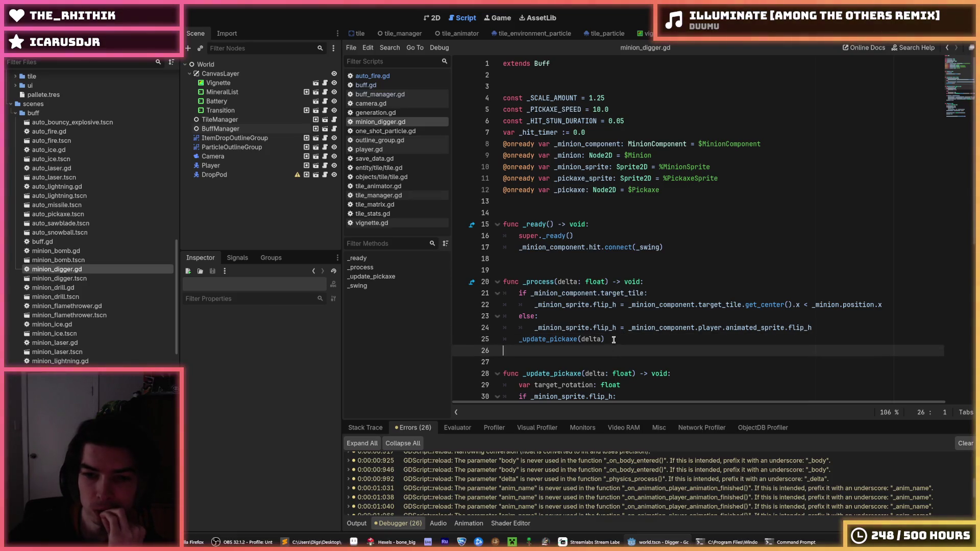
left_click(614, 334)
left_click(614, 350)
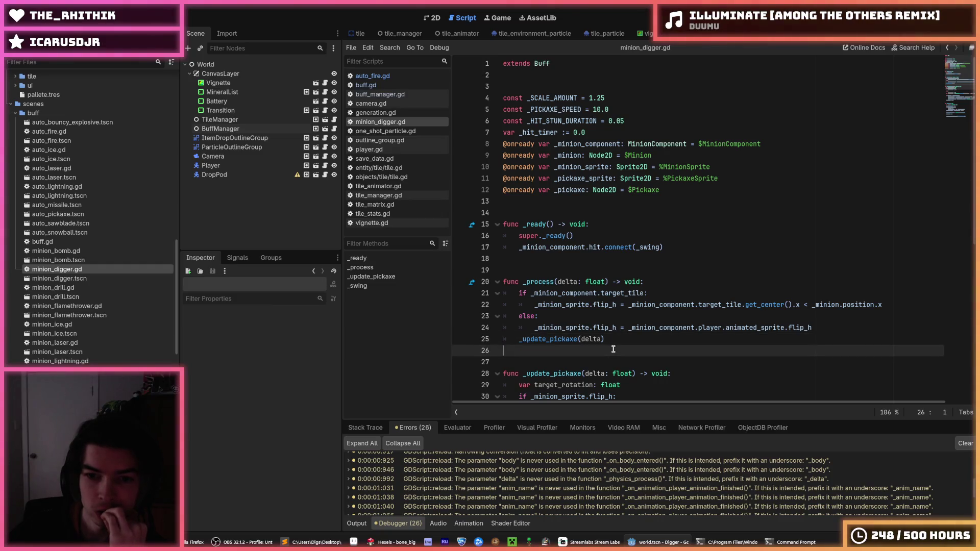
left_click(614, 335)
left_click_drag(576, 236, 478, 238)
key("ctrl+c")
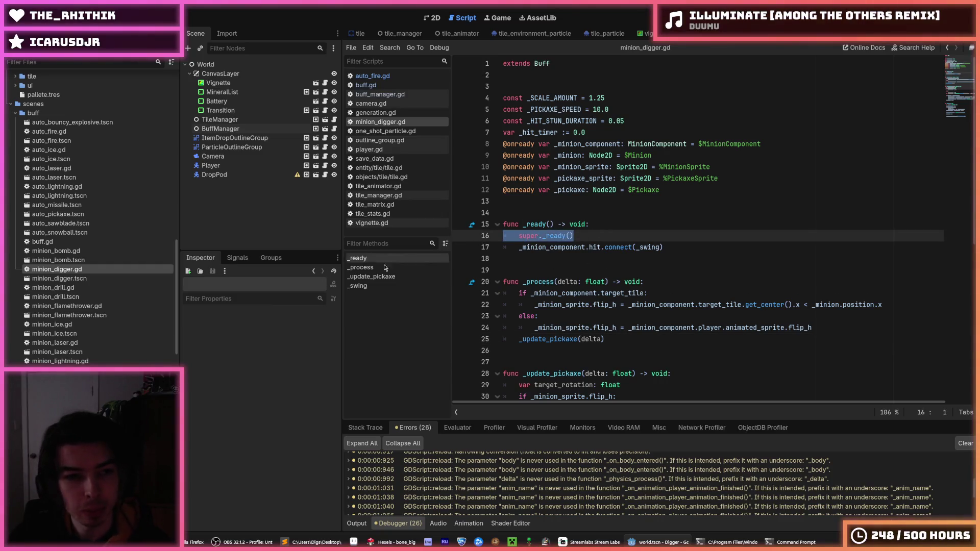
Step: Add an unindented-fixed super._ready() as the first line of _ready in auto_ice.gd
double_click(66, 151)
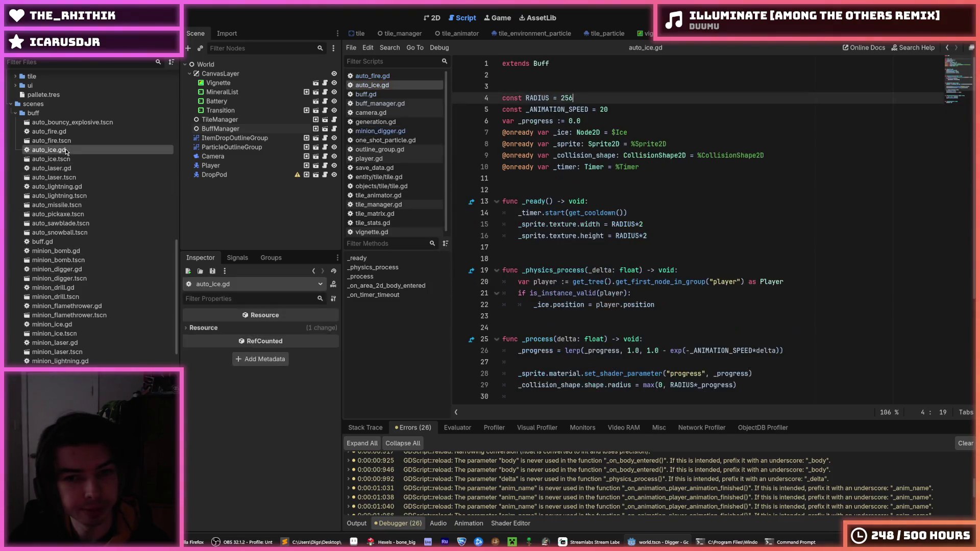
left_click(608, 201)
key("Return")
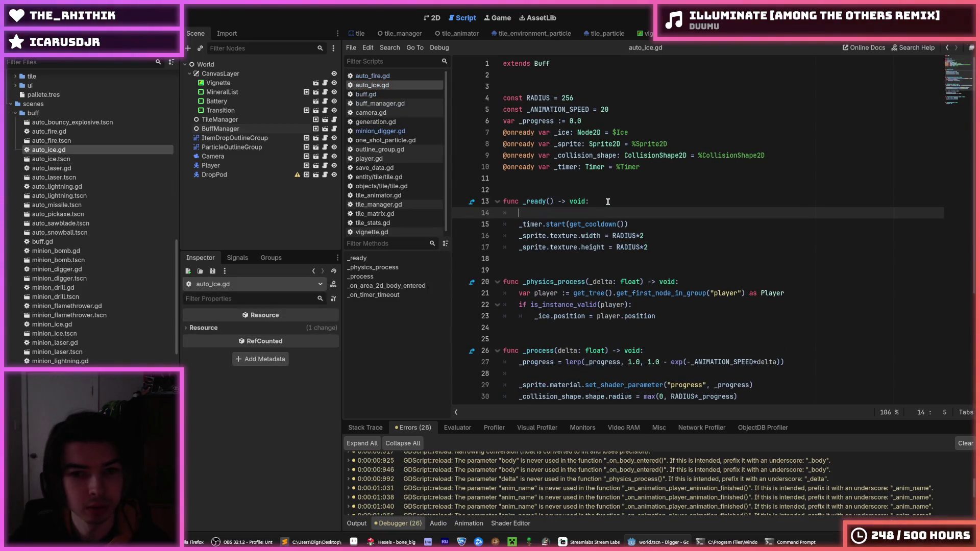
type("super._ready()")
key("shift+Tab")
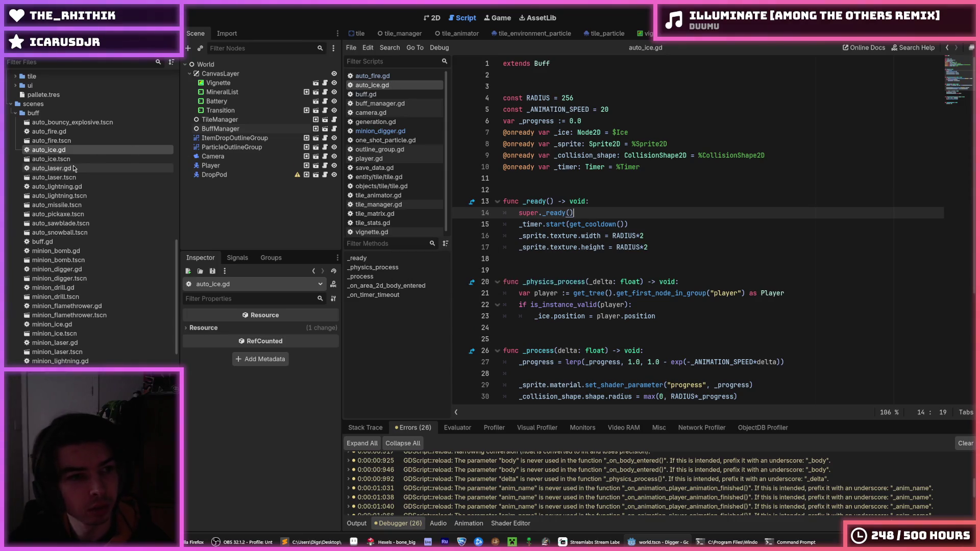
Step: Insert super._ready() at the start of _ready in auto_laser.gd and save
left_click(73, 168)
double_click(73, 169)
left_click(616, 155)
key("Return")
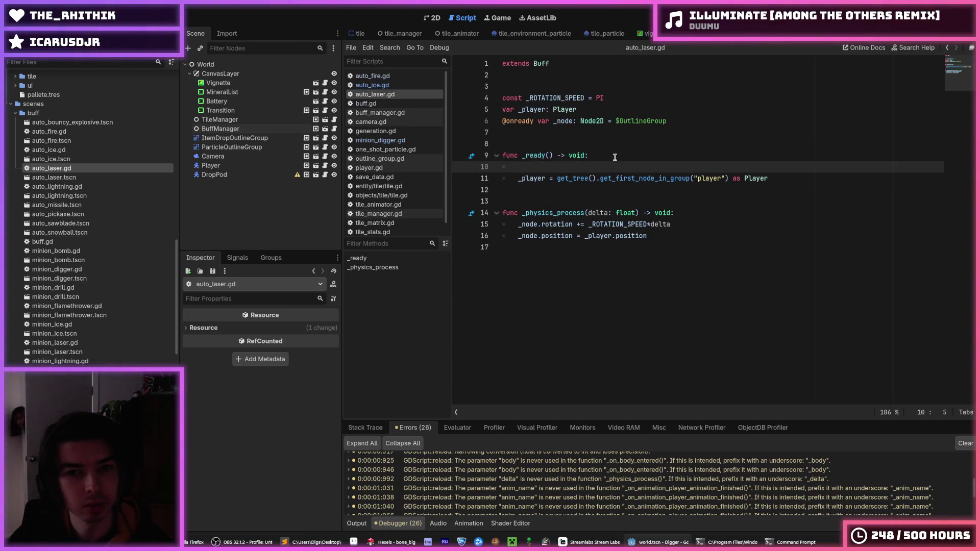
type("super._ready()")
key("ctrl+s")
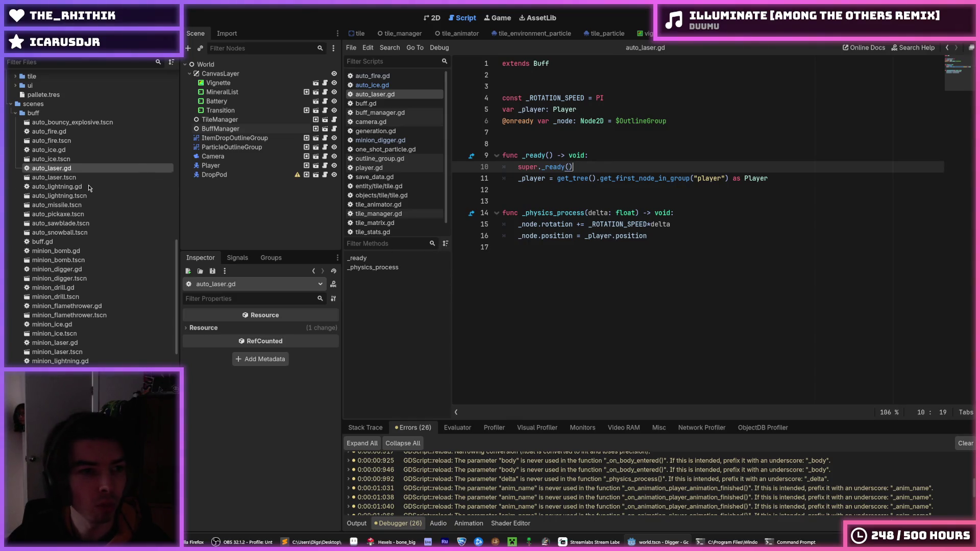
Step: Insert super._ready() at the start of _ready in auto_lightning.gd, fix its indent, and save
double_click(88, 186)
left_click(621, 144)
key("Return")
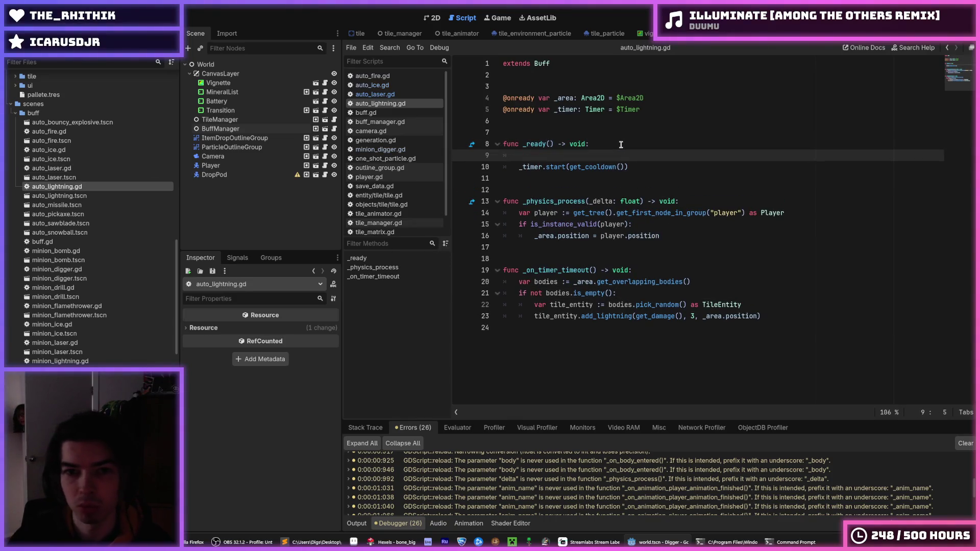
type("super._ready()")
key("shift+Tab")
key("ctrl+s")
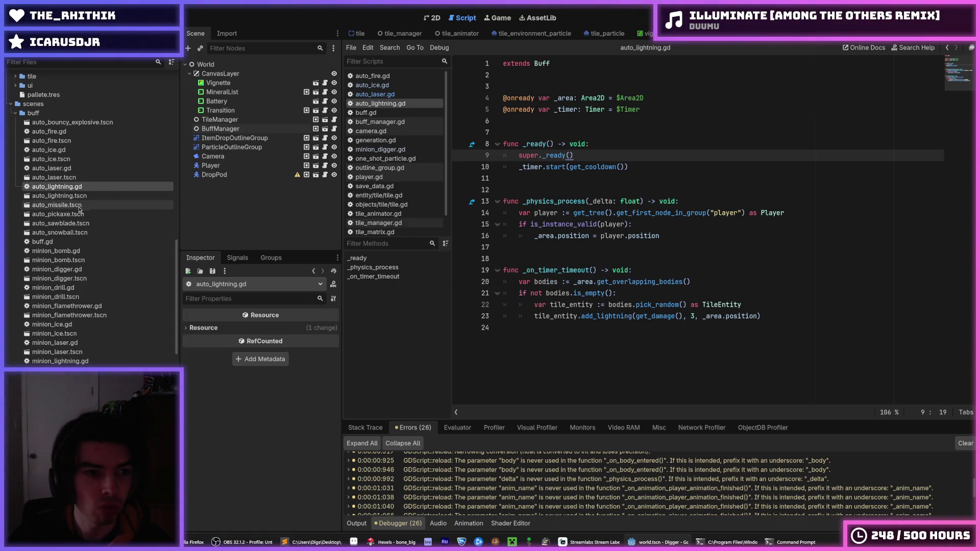
Step: Paste super._ready() above the connect line in minion_bomb.gd, then check minion_flamethrower and minion_ice
double_click(75, 252)
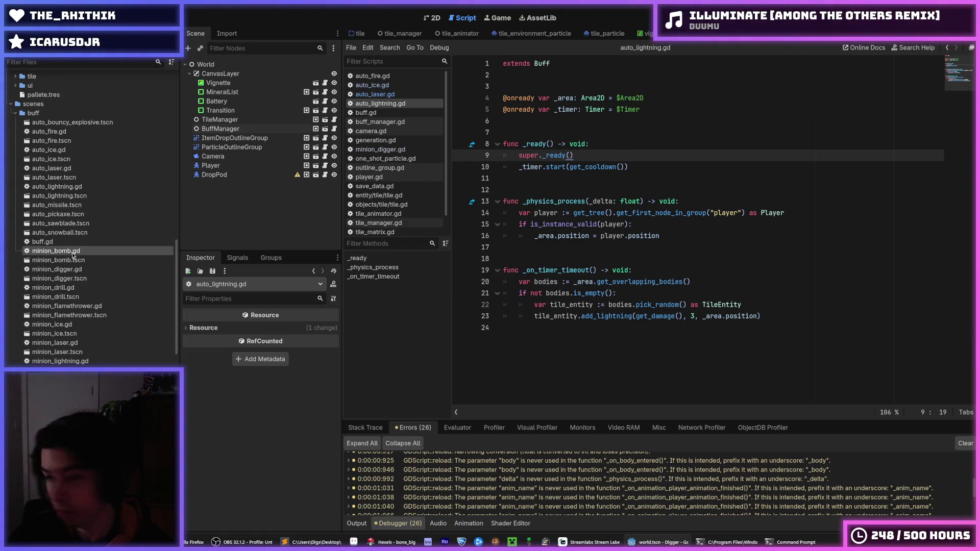
left_click(605, 175)
key("ctrl+v")
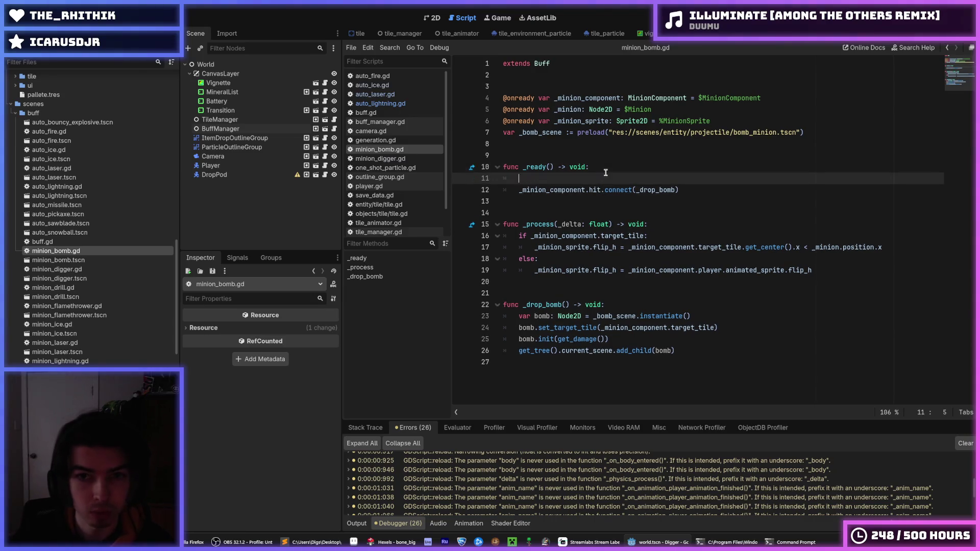
double_click(66, 306)
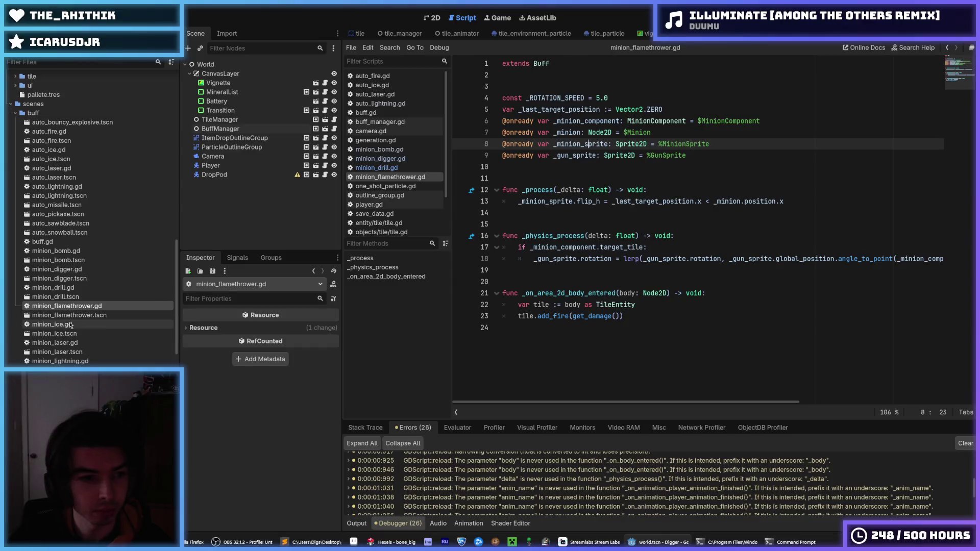
double_click(71, 325)
Step: Paste super._ready() as the first line of _ready in minion_laser.gd and save
double_click(75, 343)
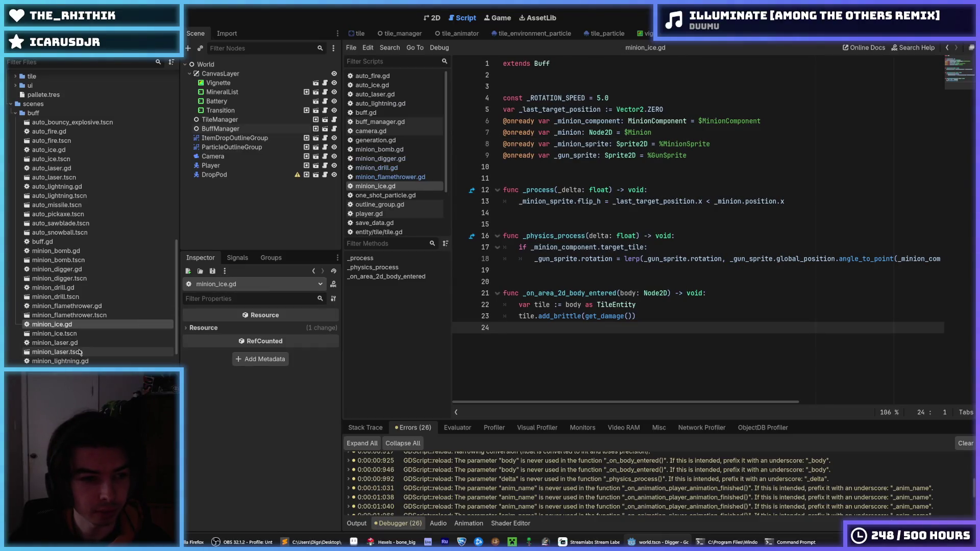
left_click(614, 202)
key("Return")
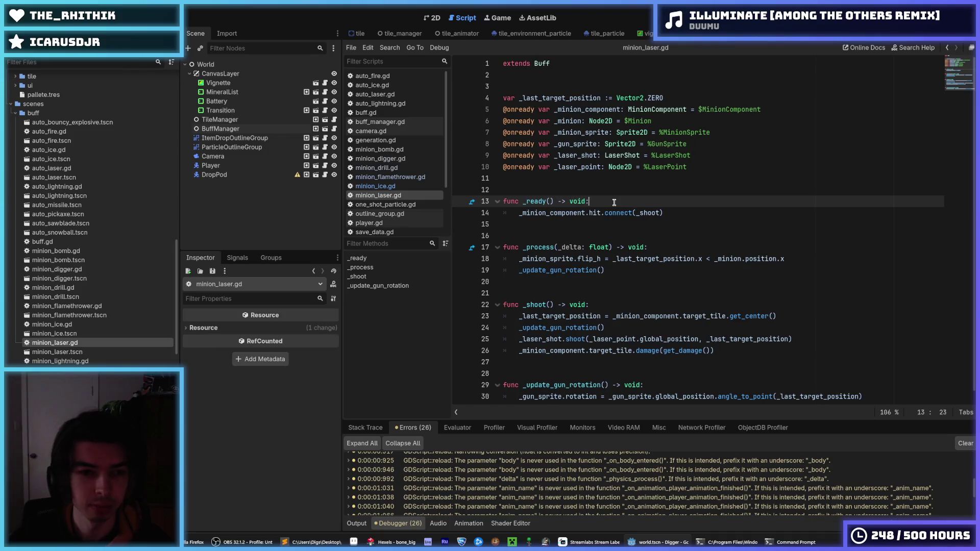
key("ctrl+v")
key("ctrl+s")
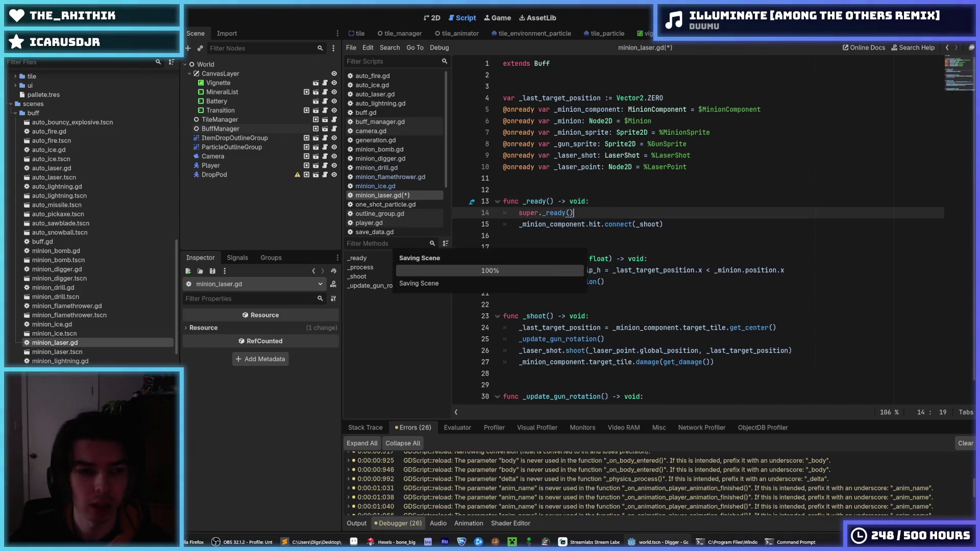
Step: Paste super._ready() at the start of _ready in minion_lightning.gd and save
left_click(592, 201)
key("Return")
key("ctrl+v")
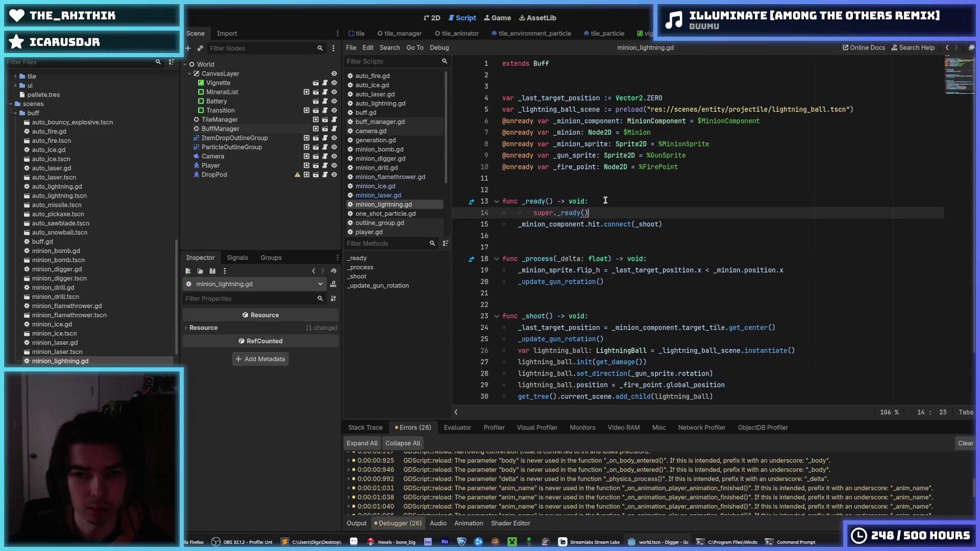
key("ctrl+s")
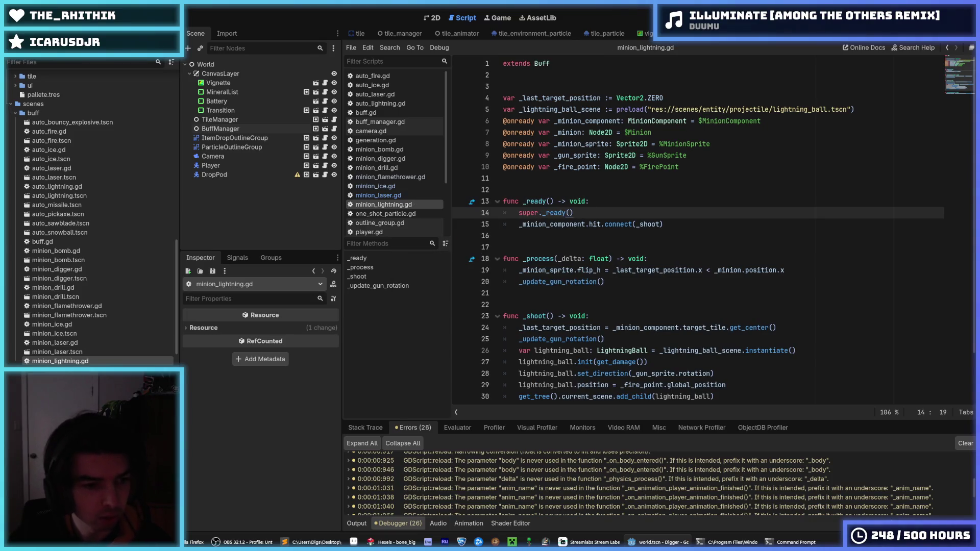
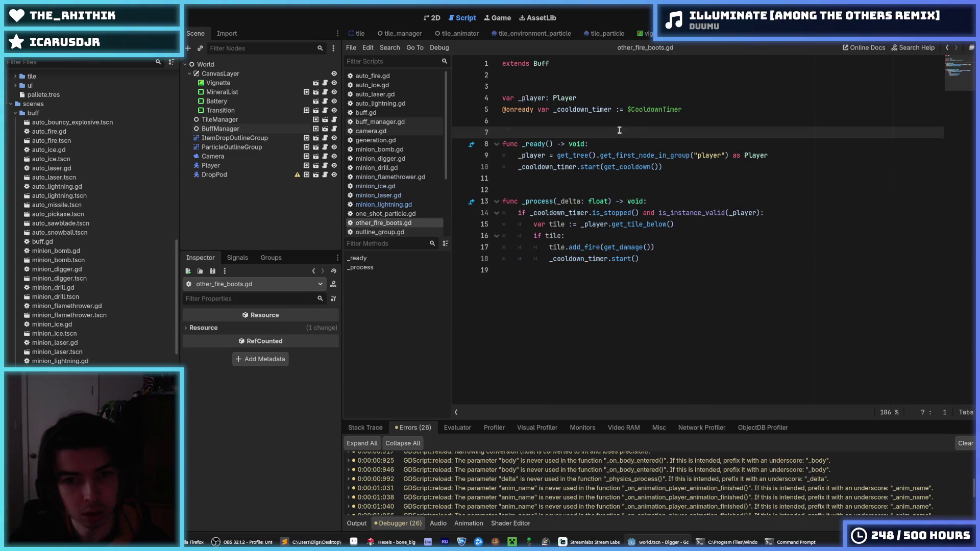
Step: Add super._ready() as the first line of _ready in other_fire_boots.gd and other_ice_boots.gd, saving both
left_click(615, 144)
key("Return")
type("super._ready()")
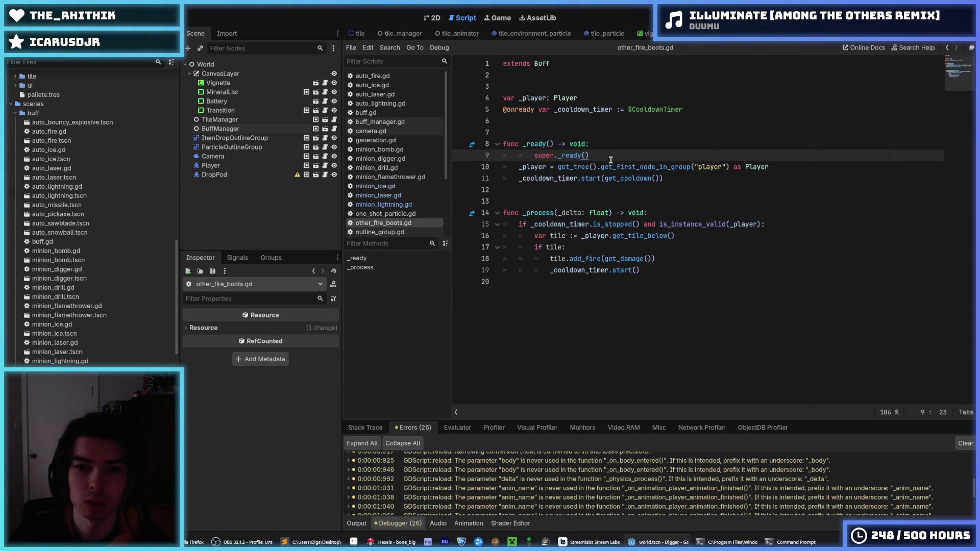
key("shift+Tab")
key("ctrl+s")
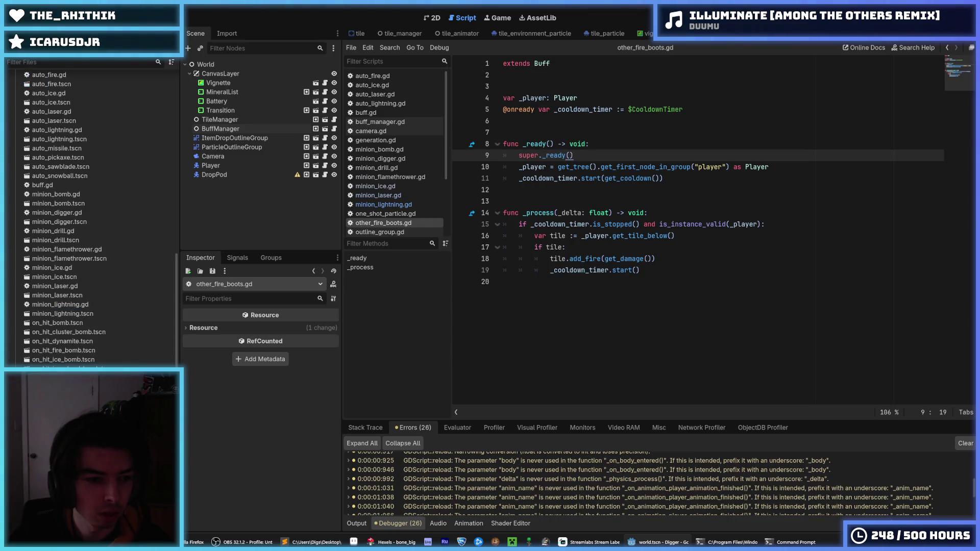
left_click(614, 144)
key("Return")
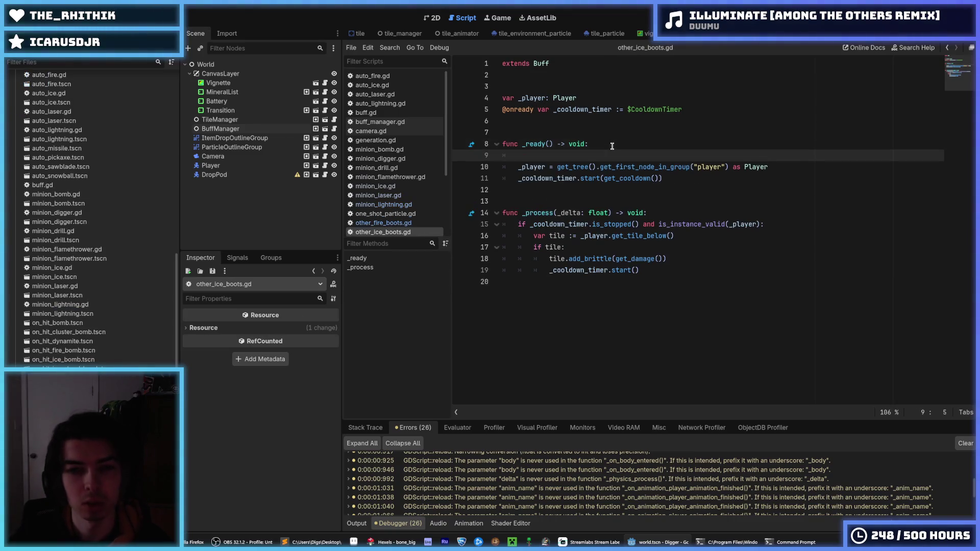
type("super._ready()")
key("shift+Tab")
key("ctrl+s")
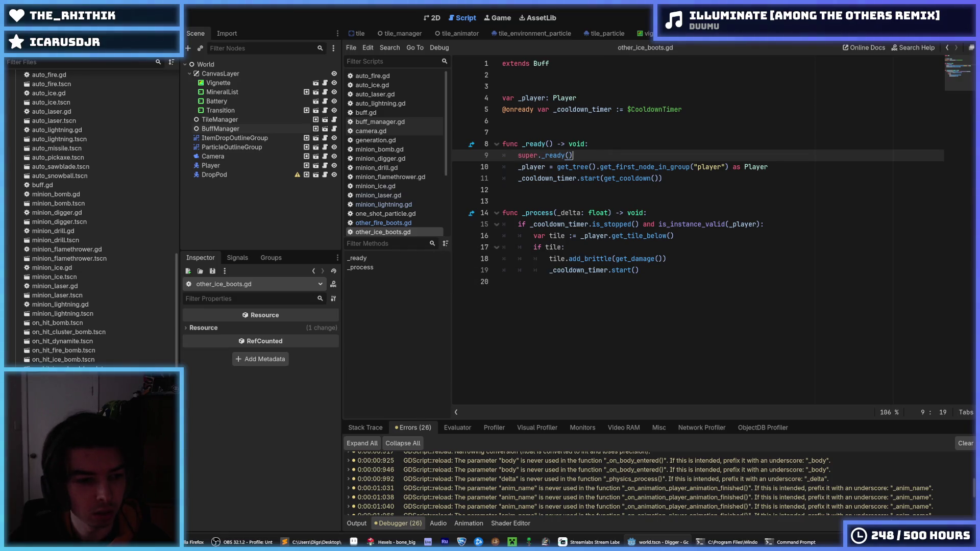
Step: Add super._ready() to _ready in other_lightning.gd and other_tile_explosion.gd, saving both
key("ctrl+shift+period")
left_click(612, 94)
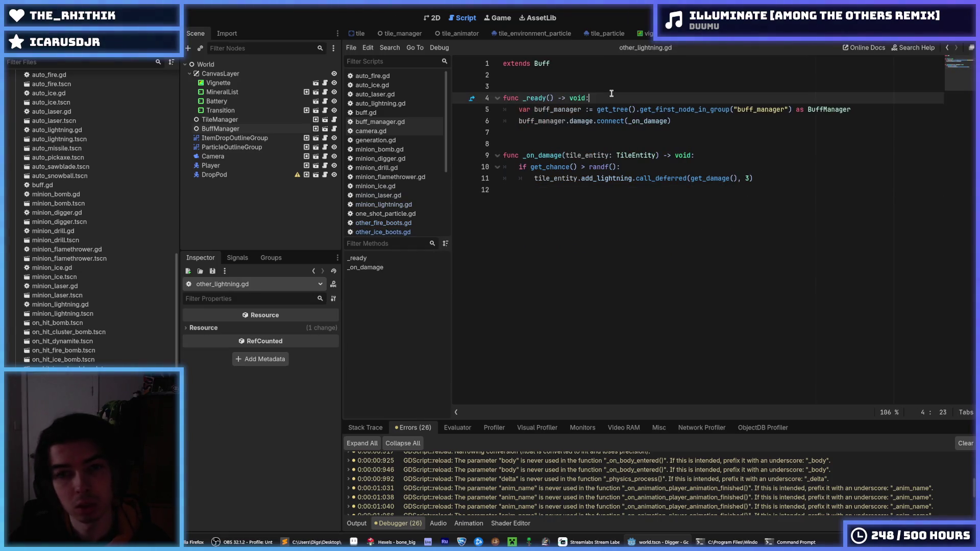
key("Return")
type("super._ready()")
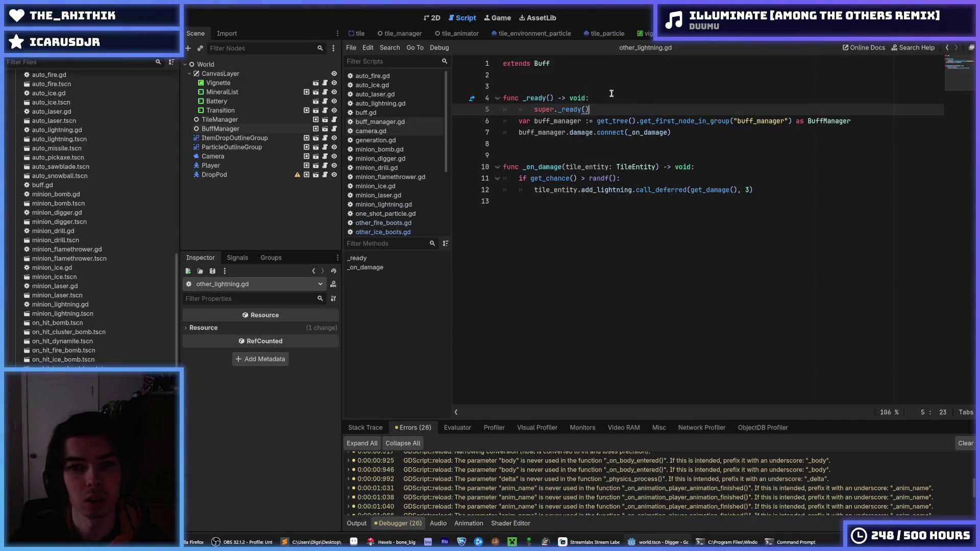
key("ctrl+s")
key("ctrl+shift+period")
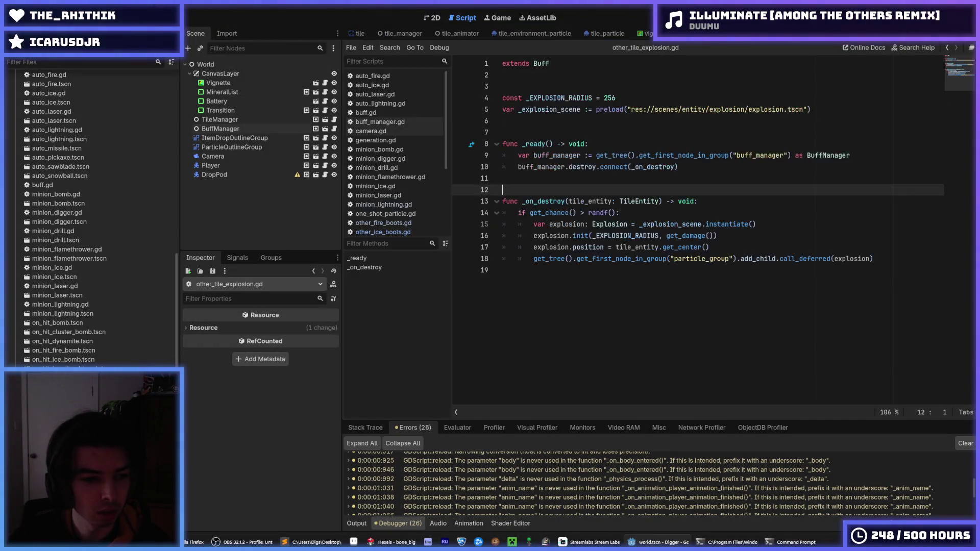
left_click(598, 144)
key("Return")
type("super._ready()")
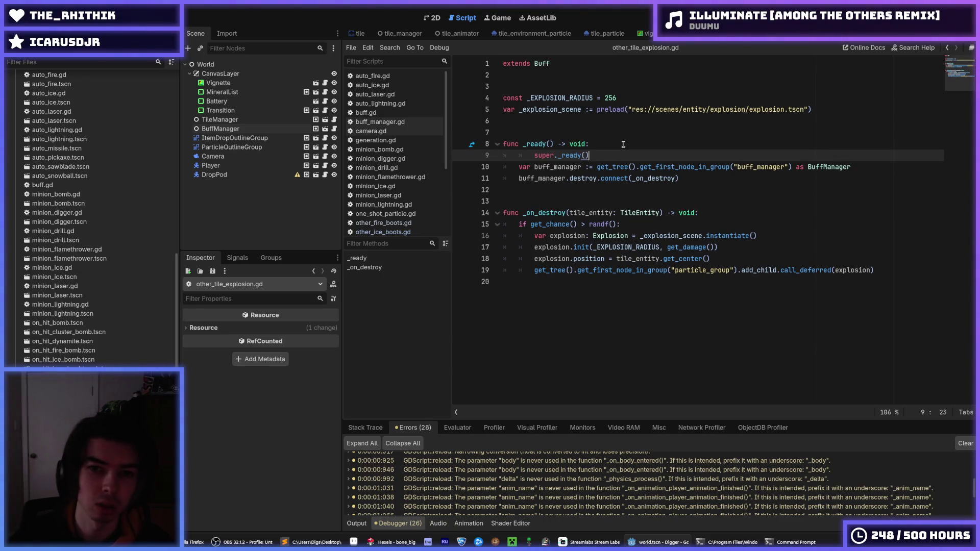
key("ctrl+s")
Step: Add super._ready() to _ready in other_vein_mine.gd and save it
key("ctrl+shift+period")
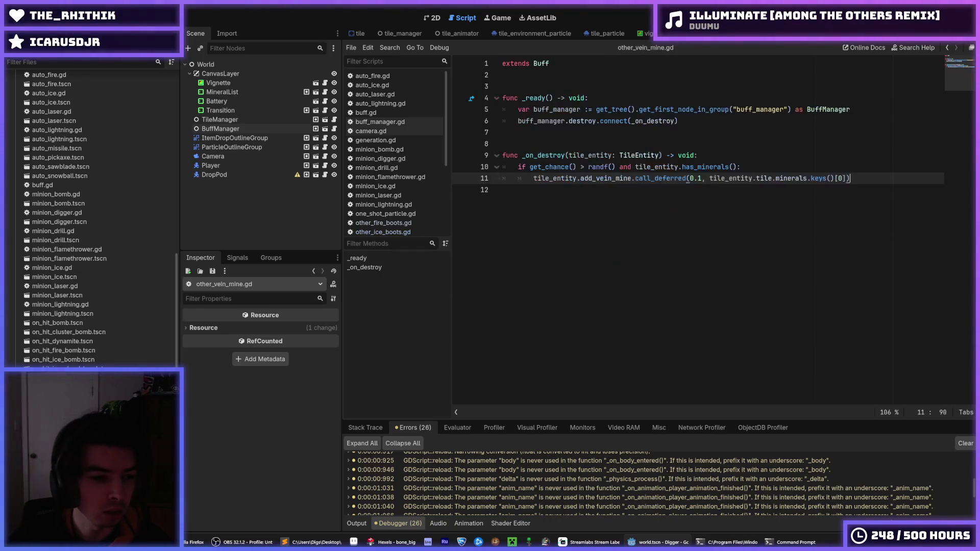
left_click(591, 102)
key("Return")
type("super._ready()")
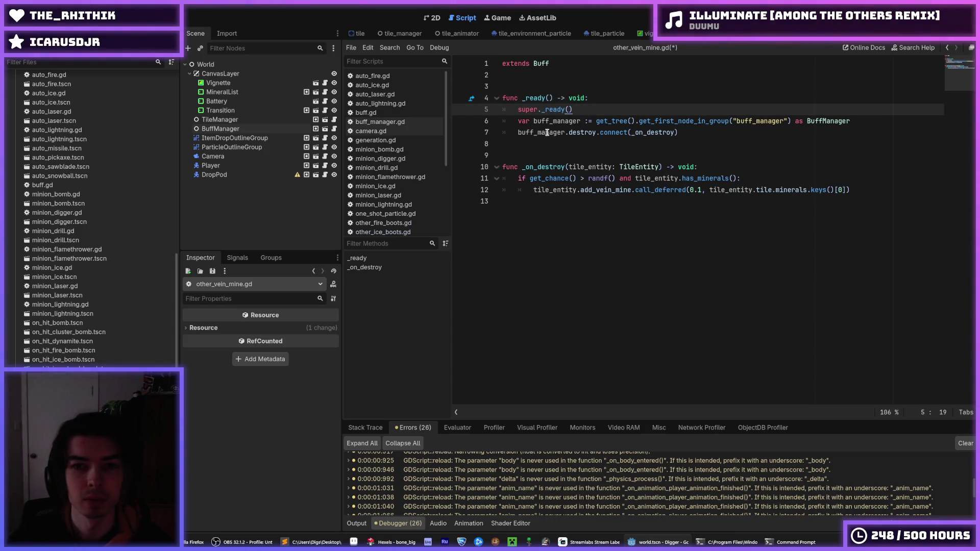
key("ctrl+s")
key("ctrl+shift+period")
Step: Insert super._ready() at the start of _ready in pickaxe_aoe.gd and pickaxe_brittle.gd, saving them
left_click(627, 98)
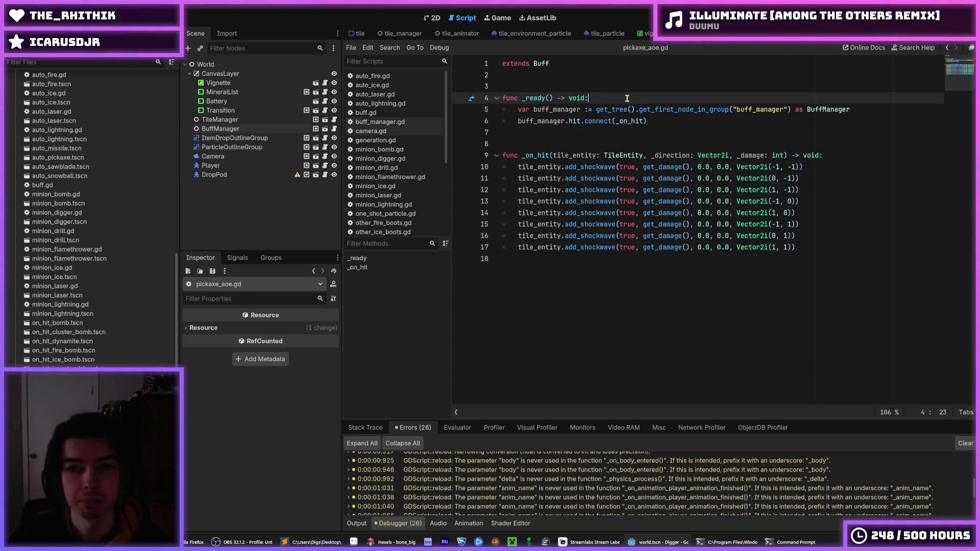
key("Return")
type("super._ready()")
key("shift+Tab")
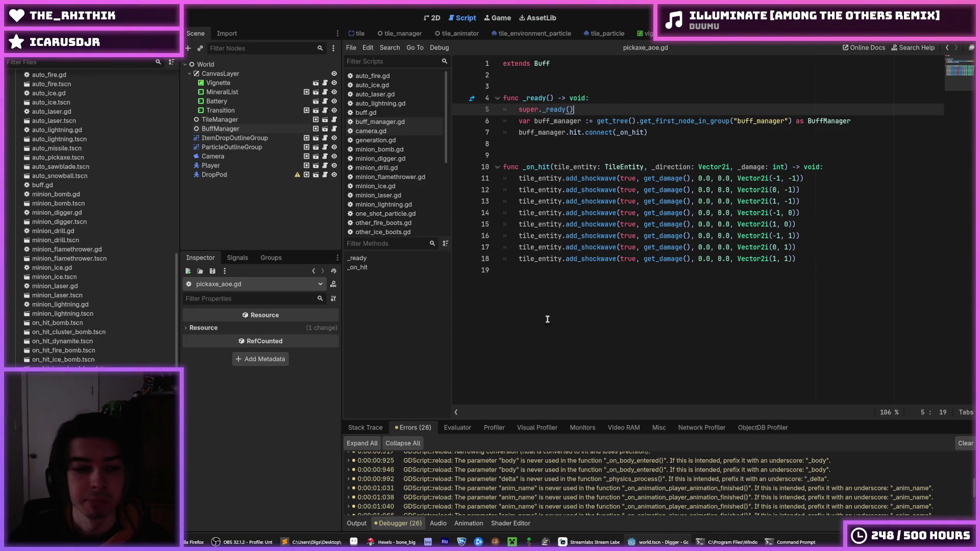
scroll(92, 219, "down", 2)
key("alt+Left")
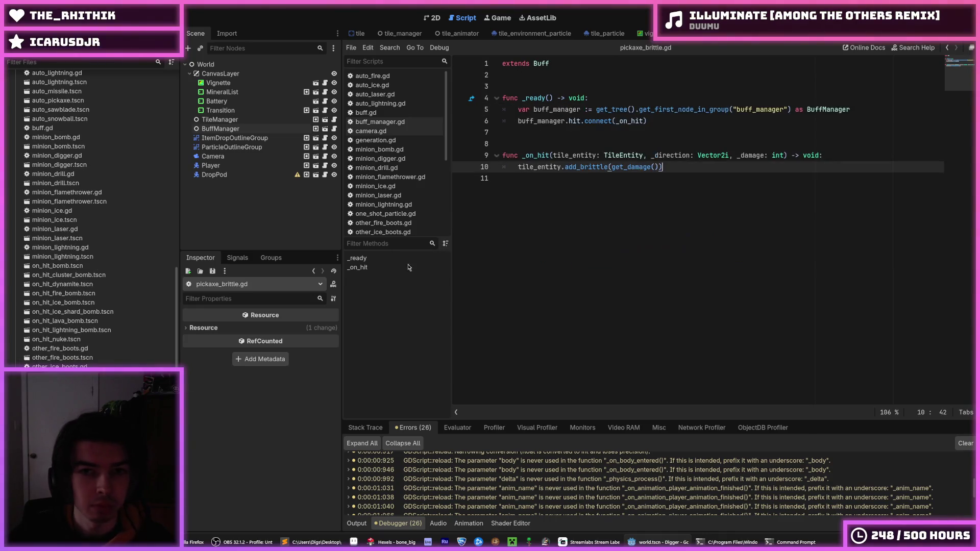
left_click(621, 97)
key("Return")
key("Tab")
type("super._ready()")
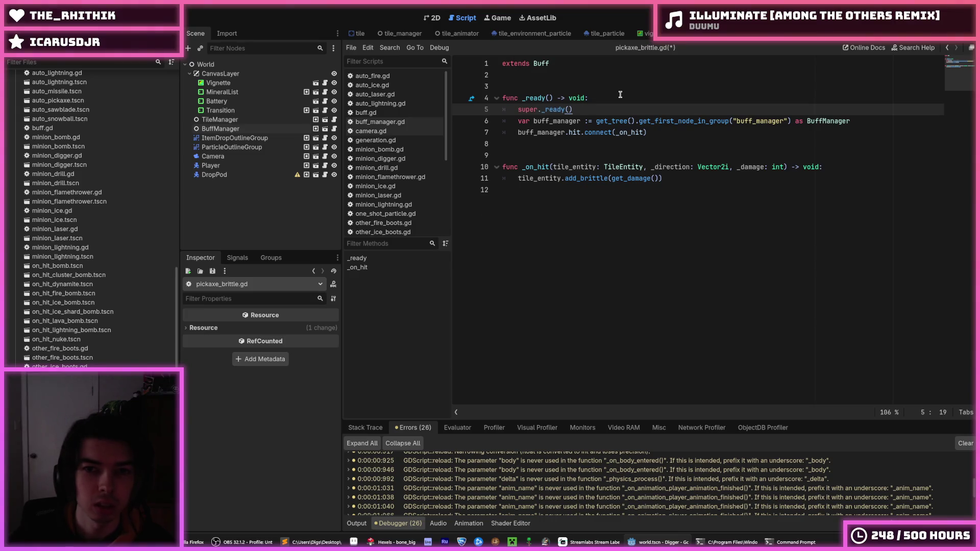
key("ctrl+s")
Step: Add the super._ready() call to _ready in pickaxe_crit.gd and pickaxe_drill.gd, saving pickaxe_drill.gd
key("alt+Left")
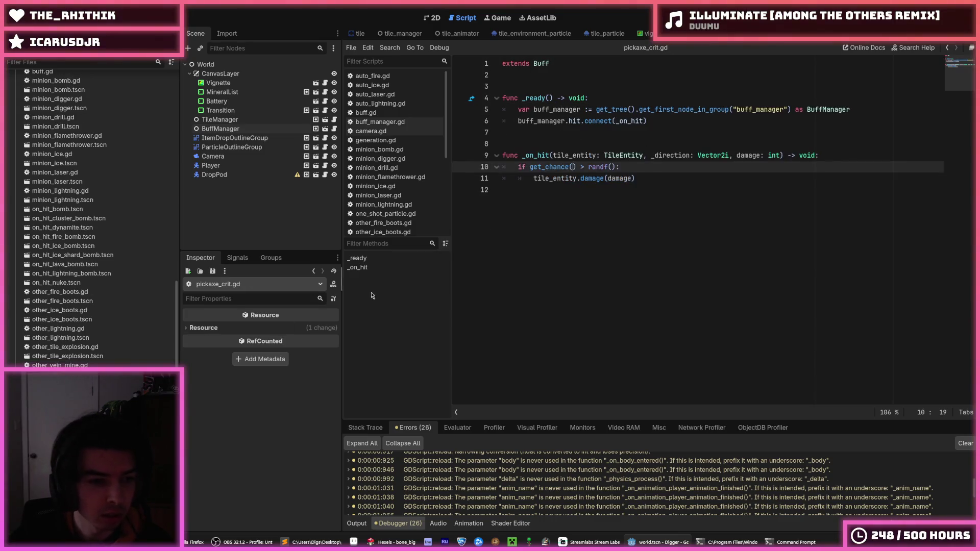
left_click(595, 97)
key("Return")
type("super._ready()")
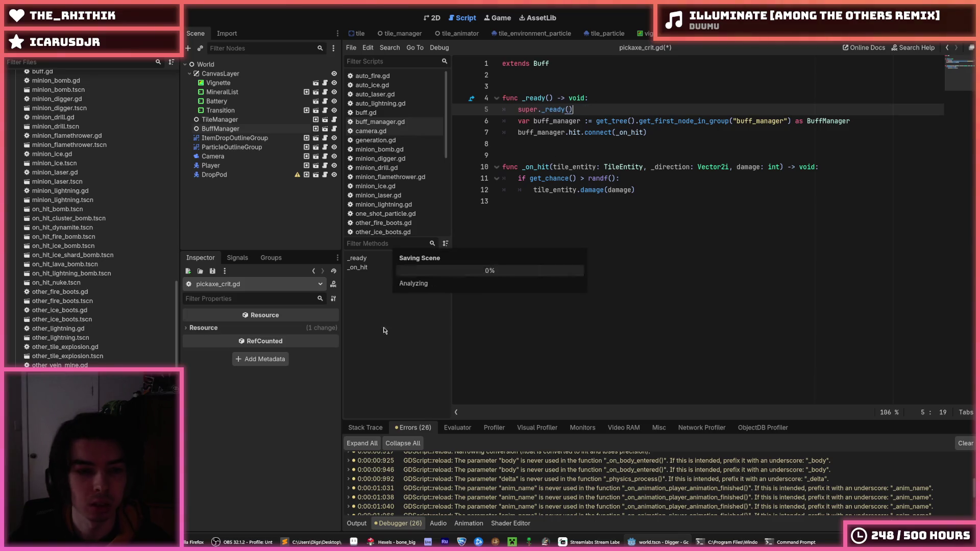
key("alt+Left")
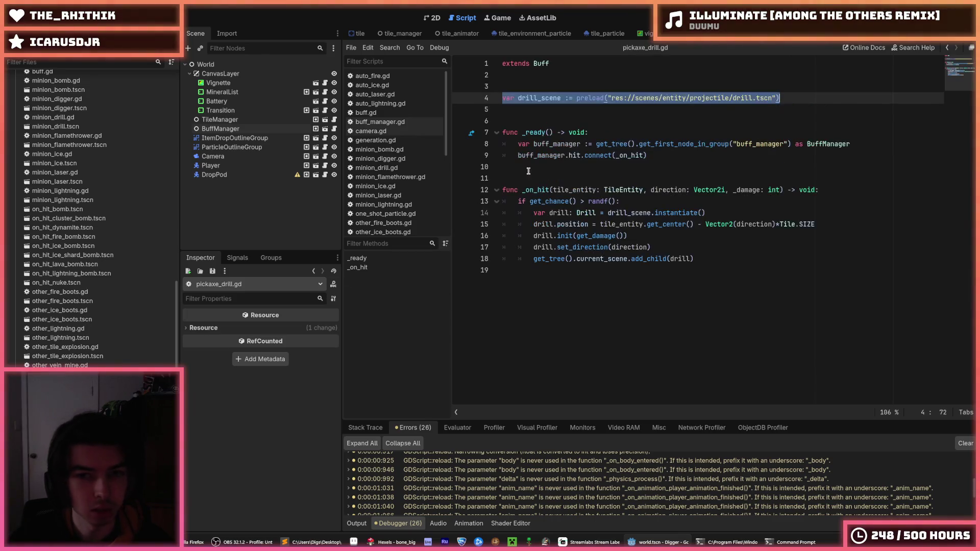
left_click(601, 130)
key("Return")
type("super._ready()")
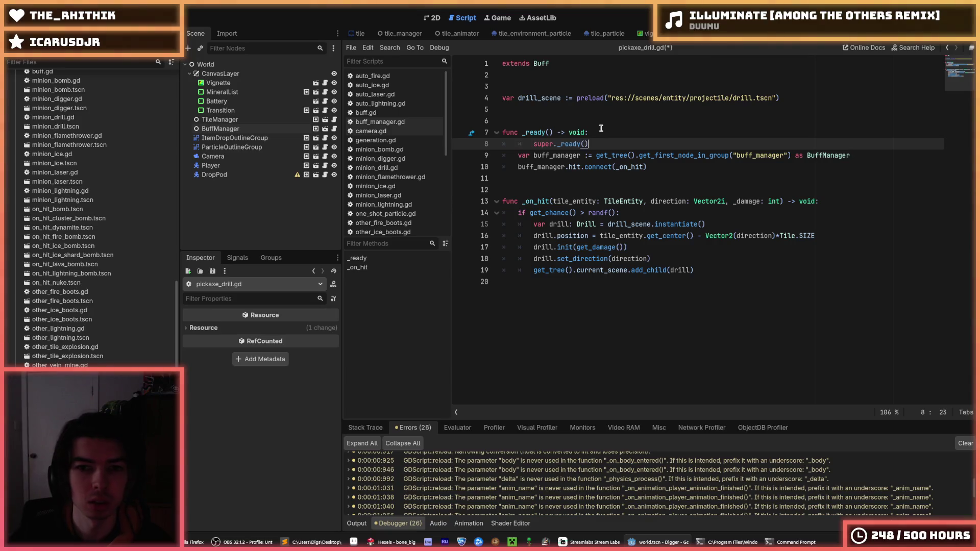
key("shift+Tab")
key("ctrl+s")
key("ctrl+s")
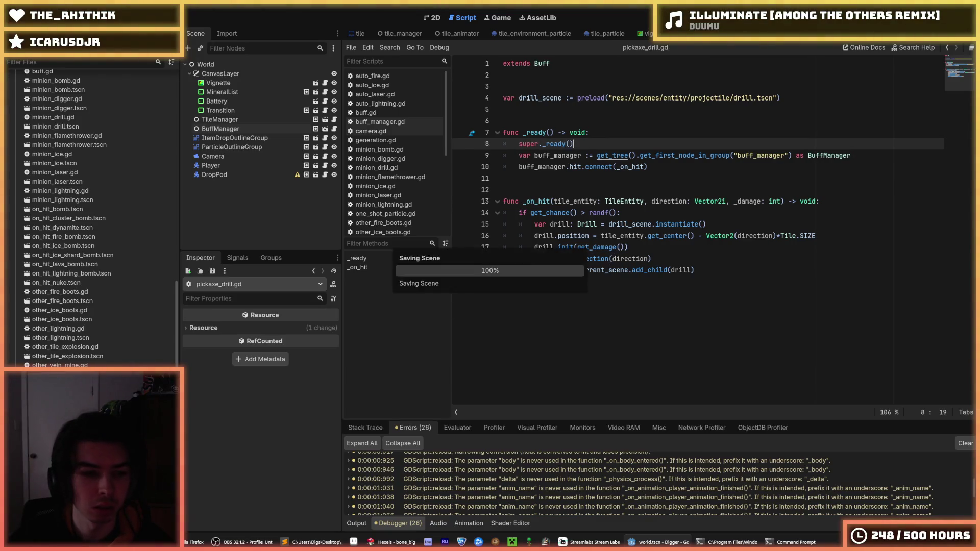
Step: Paste super._ready() into _ready in pickaxe_fire.gd and pickaxe_lava.gd, saving both
key("alt+Left")
left_click(595, 98)
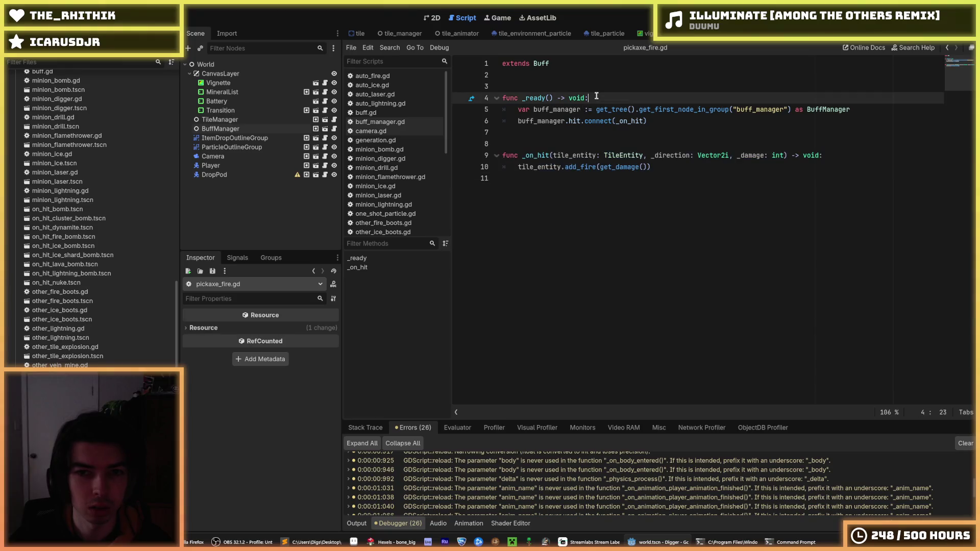
key("Return")
type("super._ready()")
key("ctrl+s")
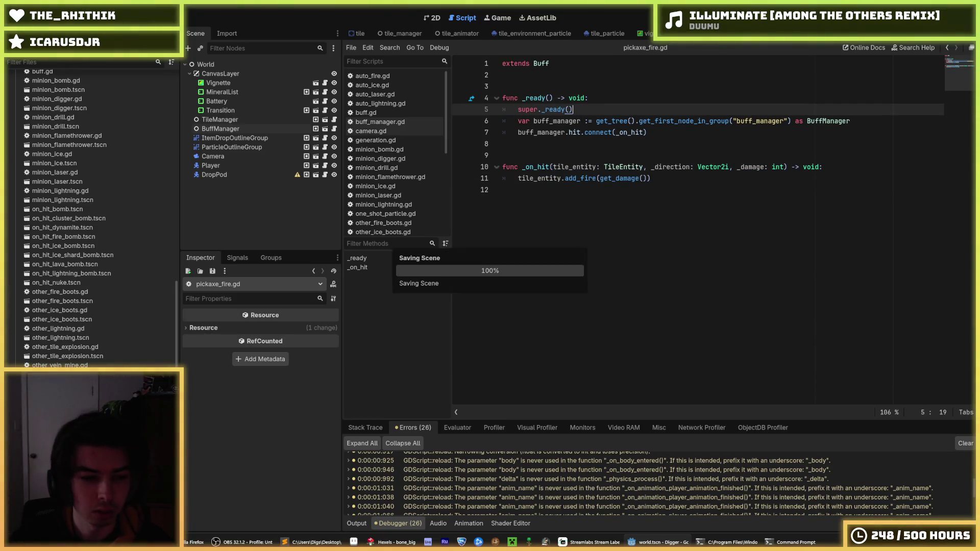
key("alt+Left")
left_click(607, 97)
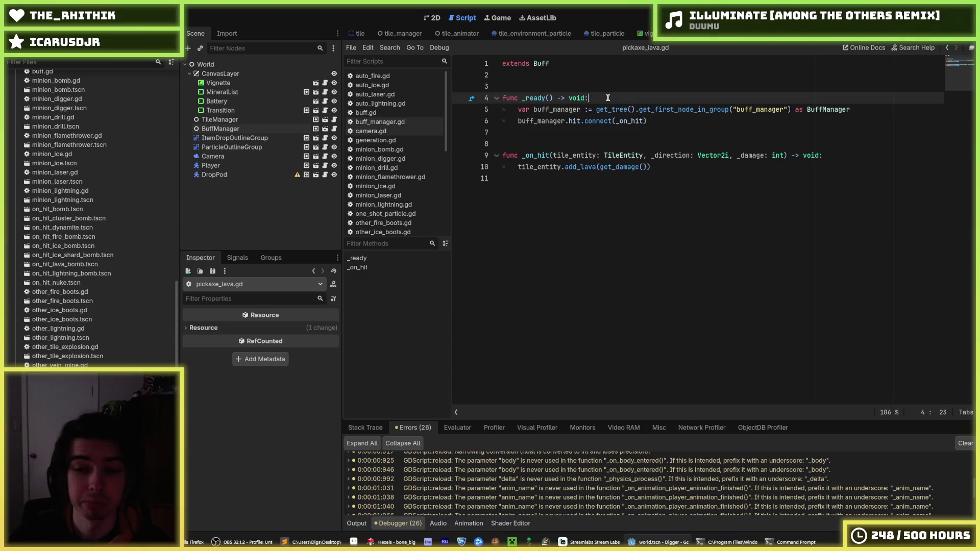
key("Return")
type("super._ready()")
key("ctrl+s")
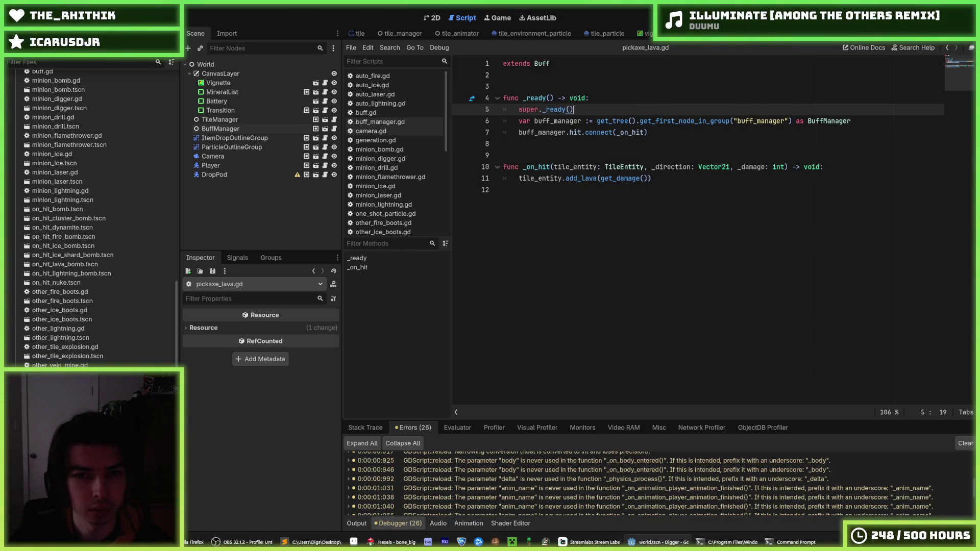
Step: Add a super() call as the first line of _ready in pickaxe_lightning.gd and pickaxe_shockwave.gd
key("alt+Left")
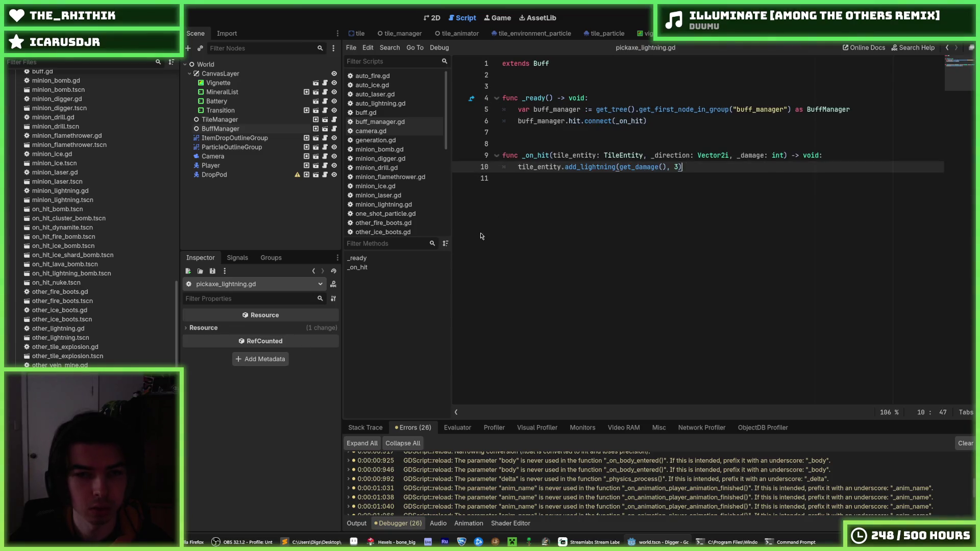
left_click(591, 97)
key("Return")
type("super()")
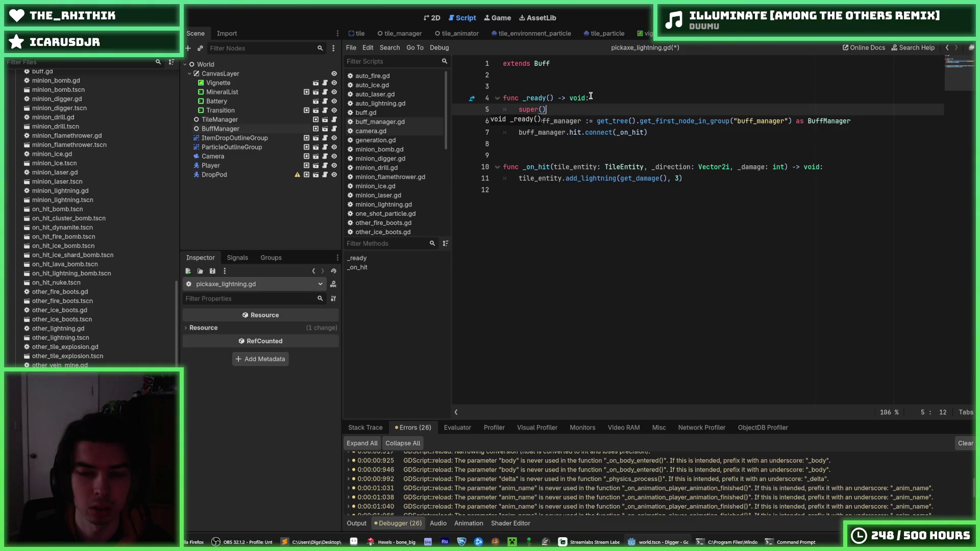
key("shift+Left")
key("shift+Left")
key("shift+Left")
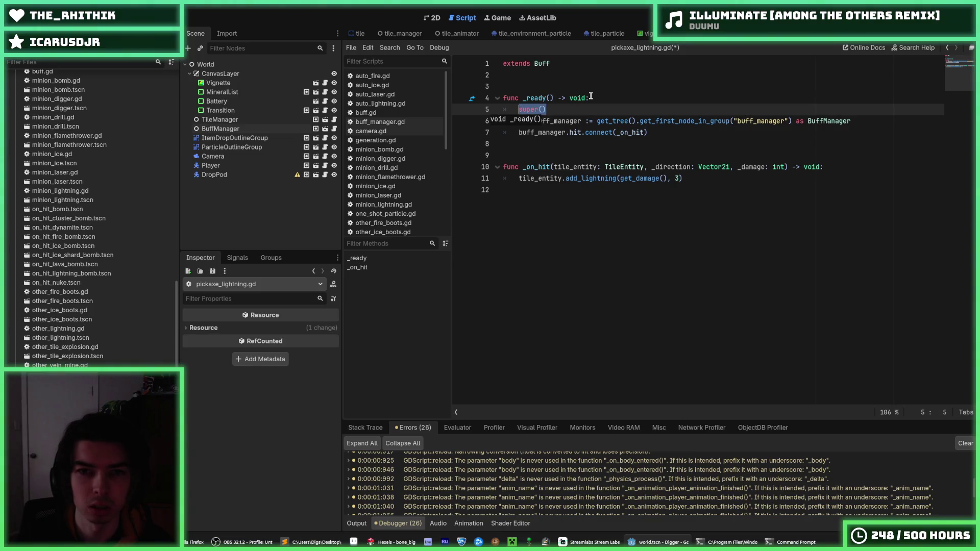
key("alt+Left")
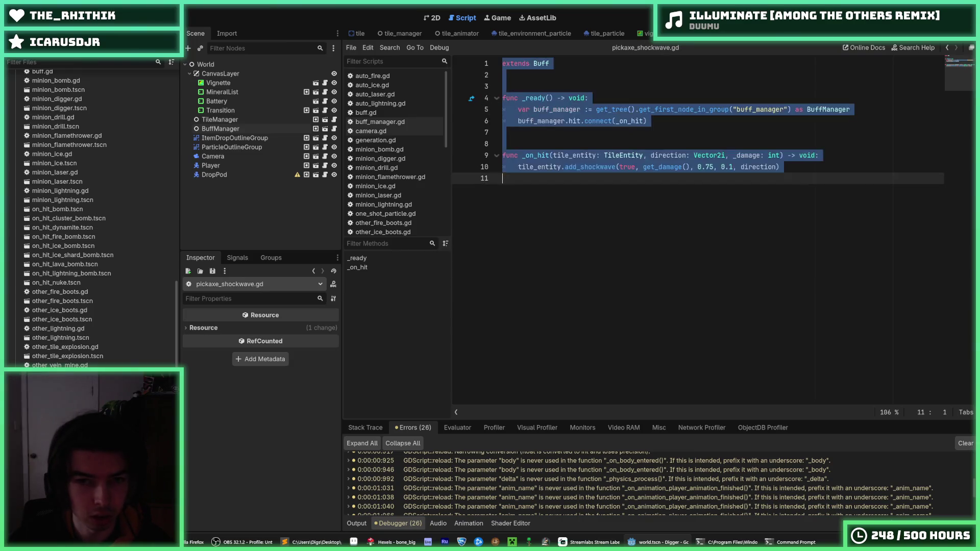
left_click(604, 97)
key("Return")
type("super()")
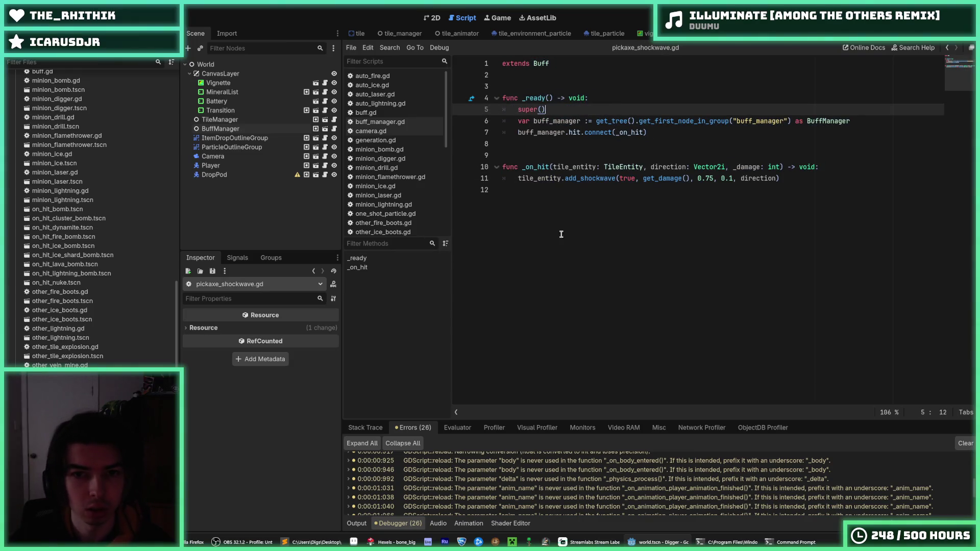
scroll(92, 215, "down", 3)
Step: Add super() to _ready in pickaxe_sticky_bomb.gd, saving it, then in pickaxe_wave.gd
key("alt+Left")
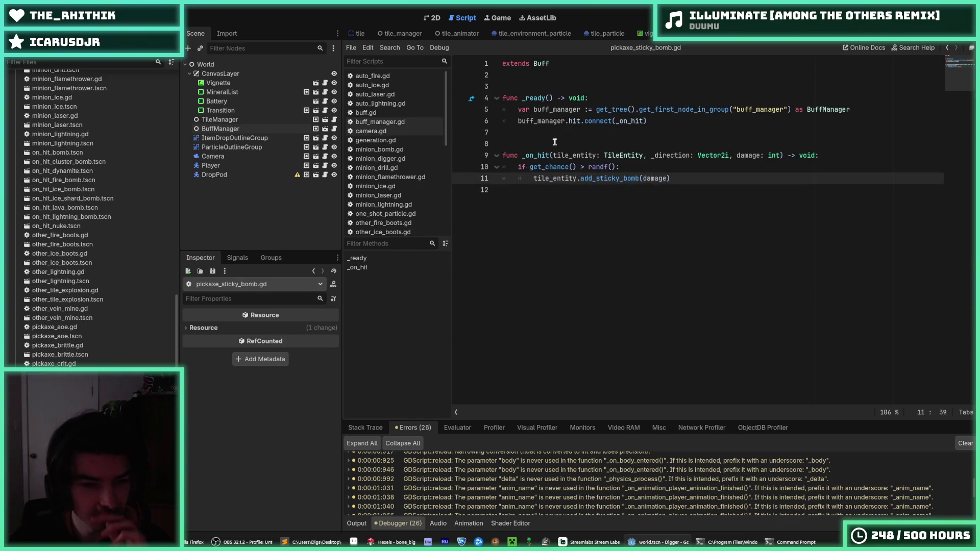
left_click(604, 99)
key("Return")
type("super()")
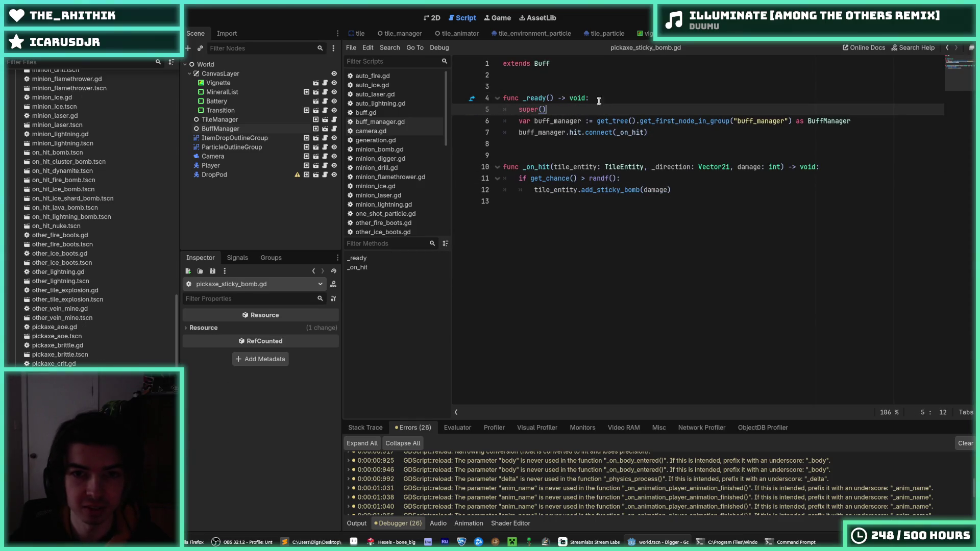
key("ctrl+s")
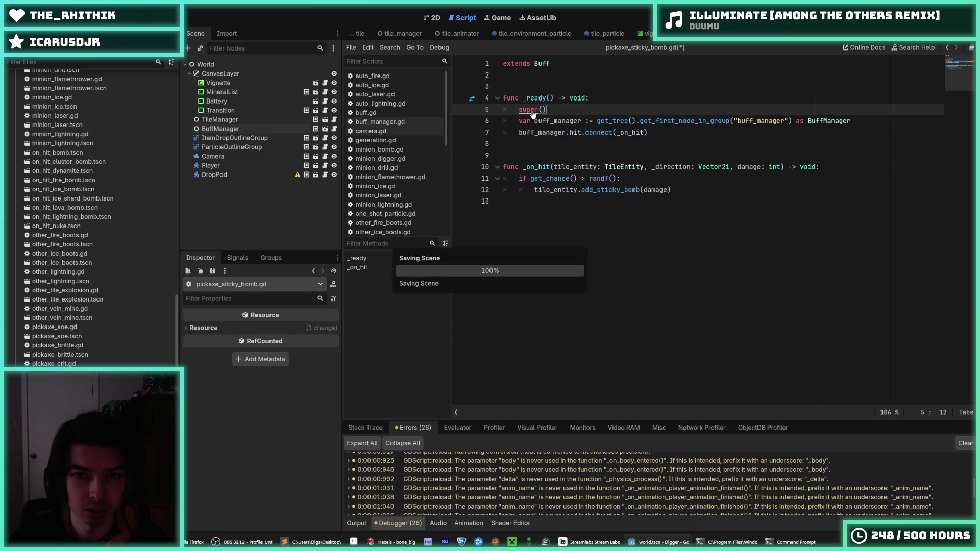
key("alt+Left")
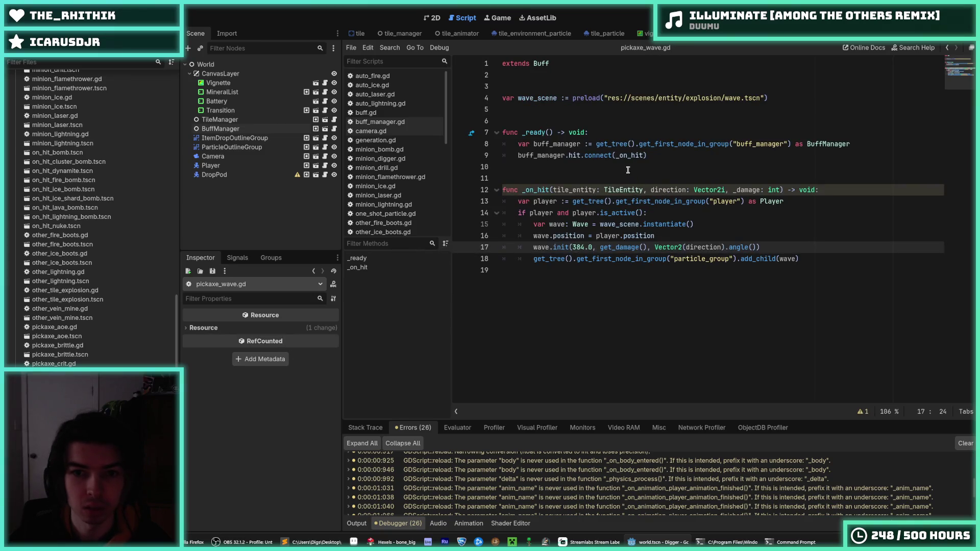
left_click(603, 133)
key("Return")
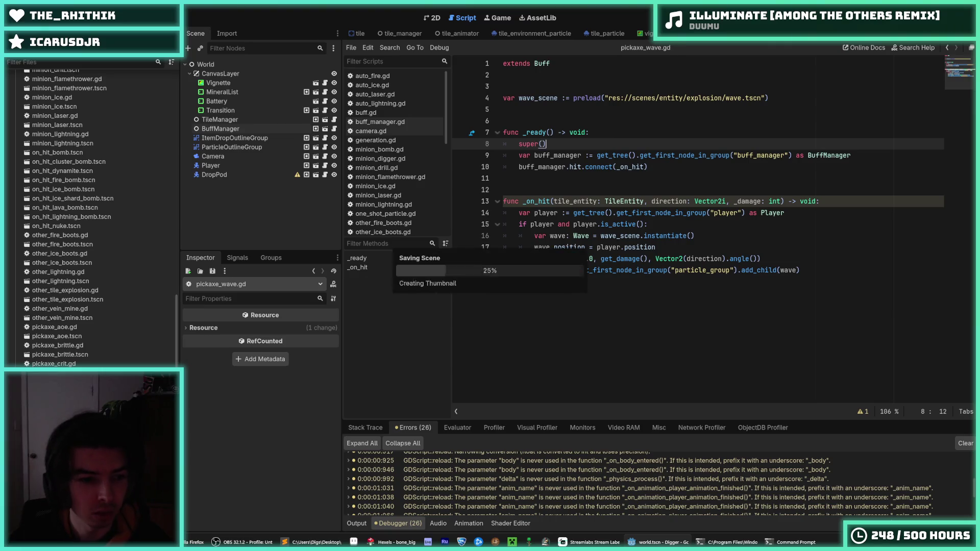
scroll(92, 214, "up", 8)
Step: Replace super._ready() with super() in auto_fire.gd and auto_ice.gd, saving each
double_click(71, 133)
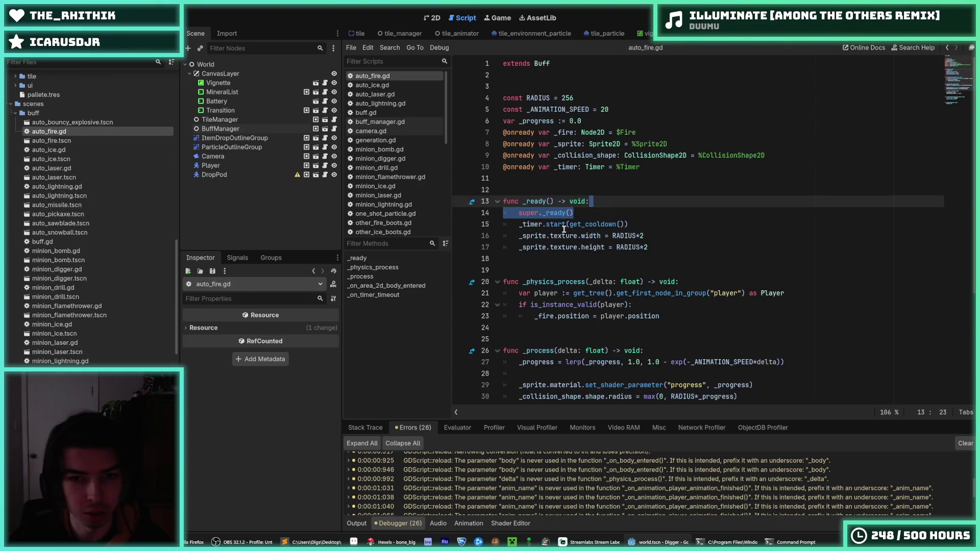
key("Down")
key("shift+Home")
type("super()")
key("ctrl+s")
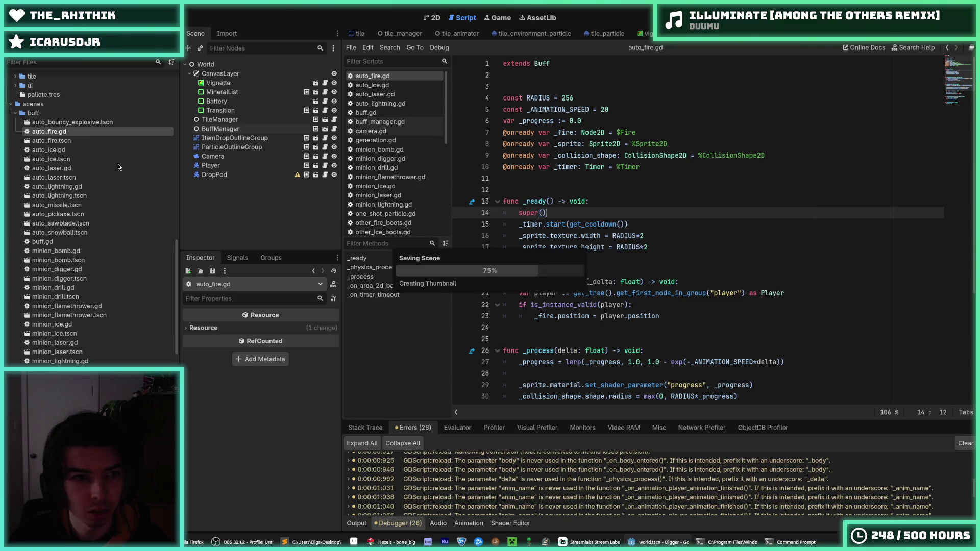
double_click(71, 150)
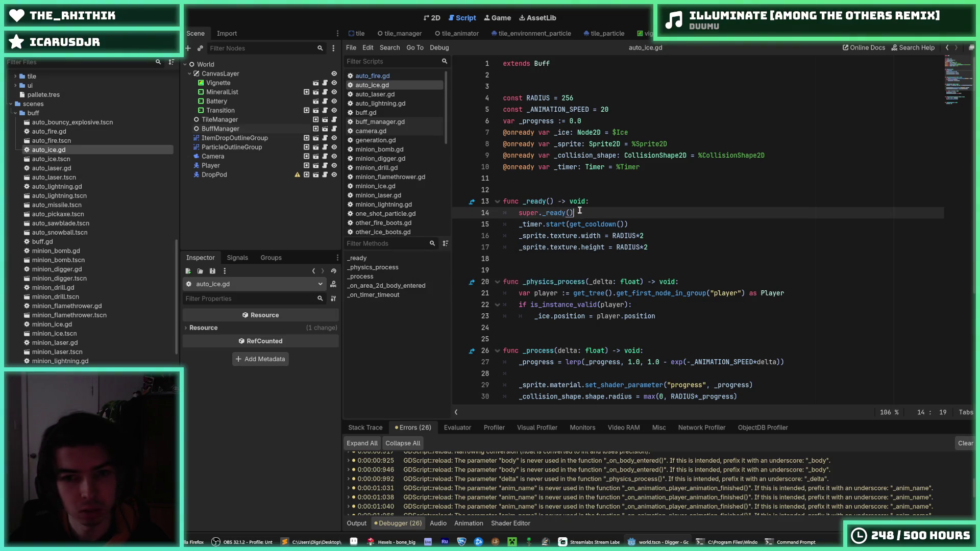
left_click_drag(580, 211, 519, 213)
type("super()")
key("ctrl+s")
Step: Change super._ready() to super() in auto_laser.gd and auto_lightning.gd, saving both
double_click(51, 168)
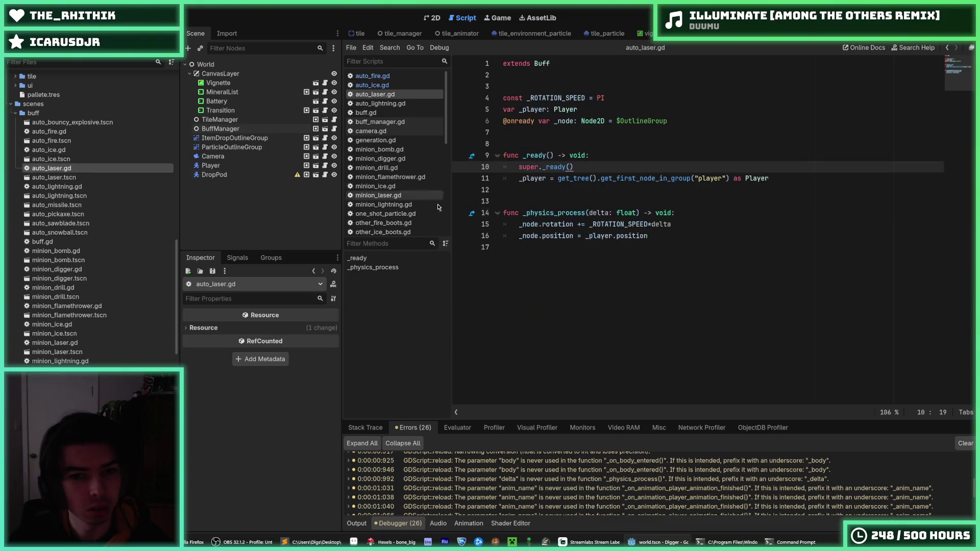
left_click_drag(574, 167, 519, 167)
type("super()")
key("ctrl+s")
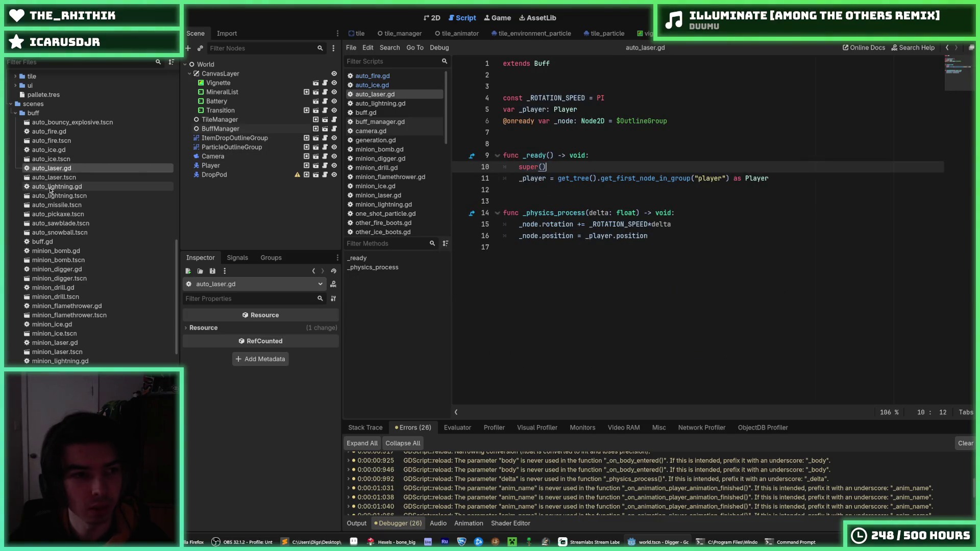
double_click(51, 187)
left_click_drag(580, 155, 519, 155)
type("super()")
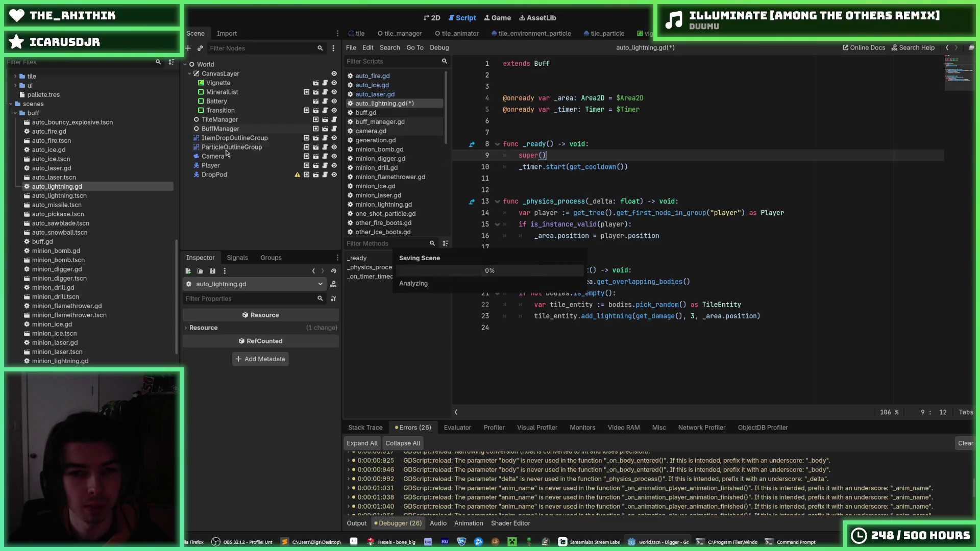
key("ctrl+s")
Step: Replace super._ready() with super() in minion_bomb.gd and minion_digger.gd
left_click(61, 207)
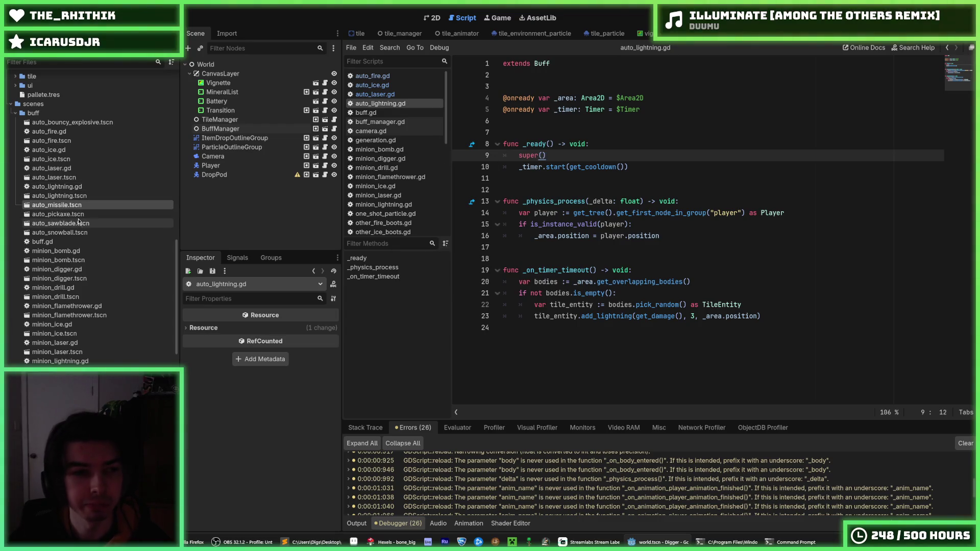
double_click(75, 241)
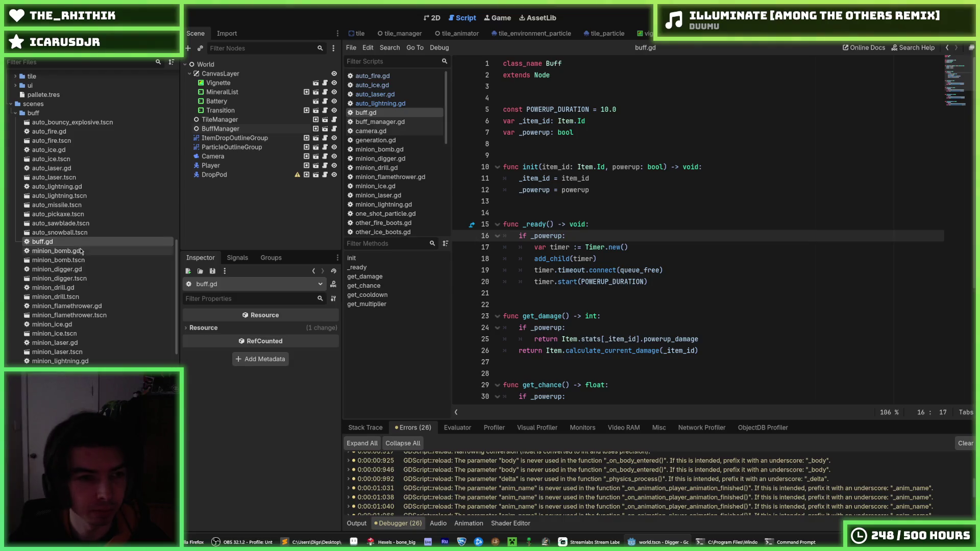
double_click(57, 251)
left_click_drag(580, 179, 519, 178)
type("super()")
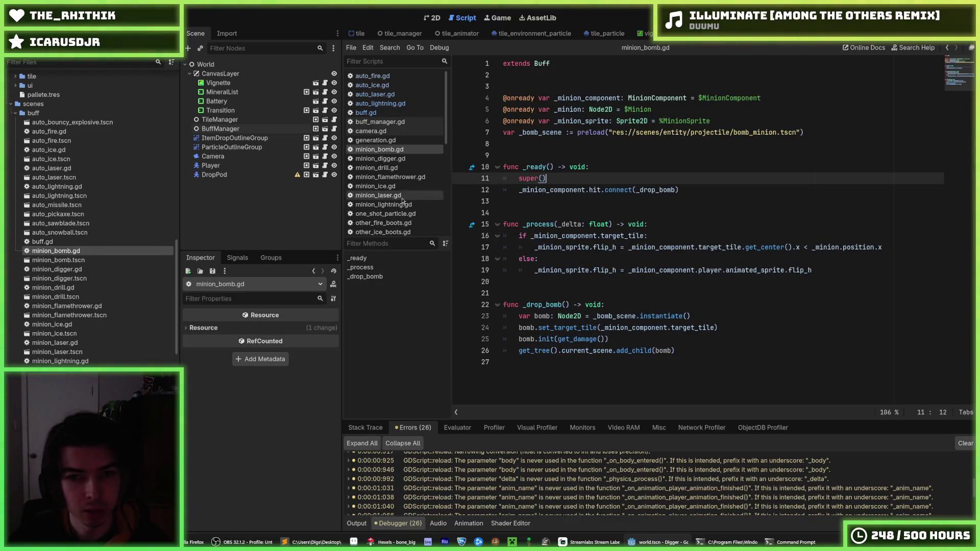
key("ctrl+s")
double_click(72, 269)
left_click_drag(575, 236, 518, 236)
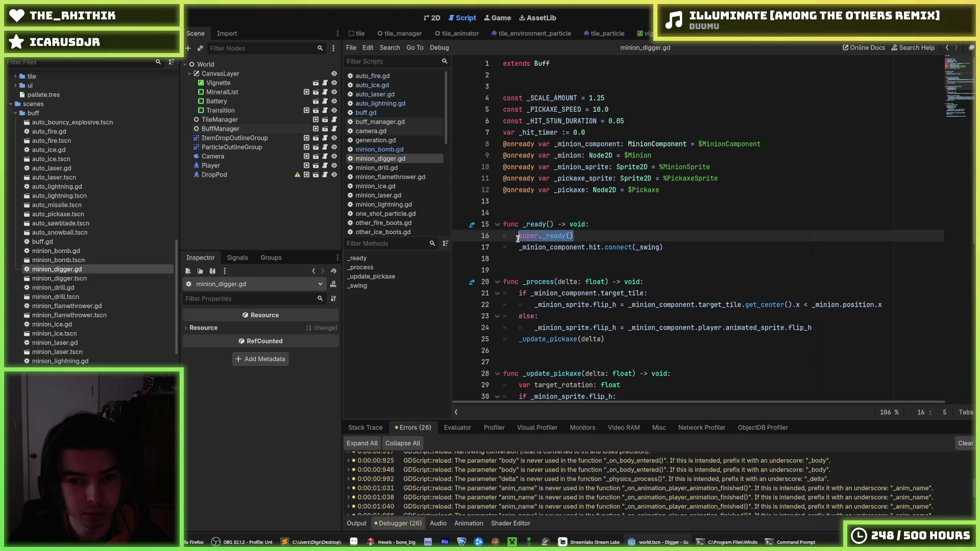
type("super()")
Step: Look through the minion_drill, flamethrower and ice scripts, then change minion_laser.gd's call to super() and save
double_click(53, 287)
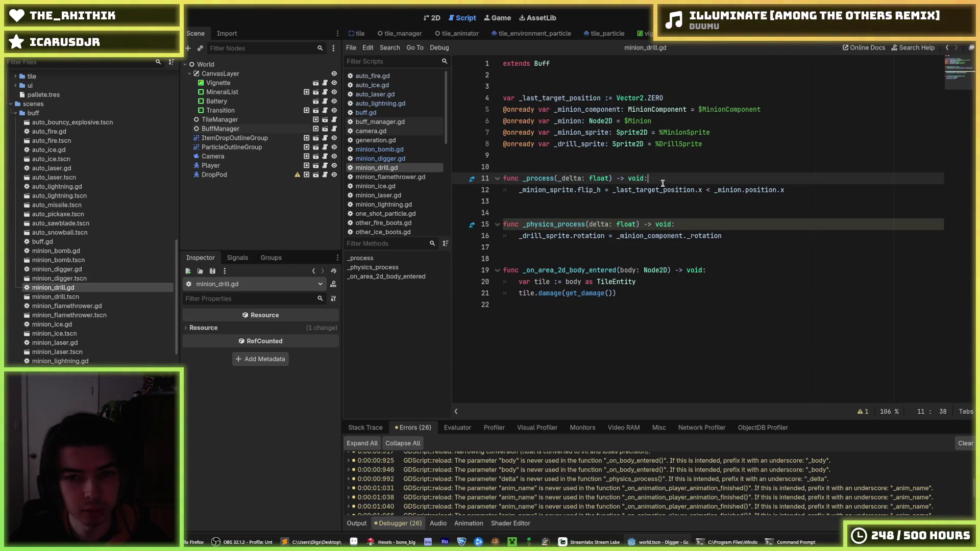
double_click(74, 307)
double_click(74, 325)
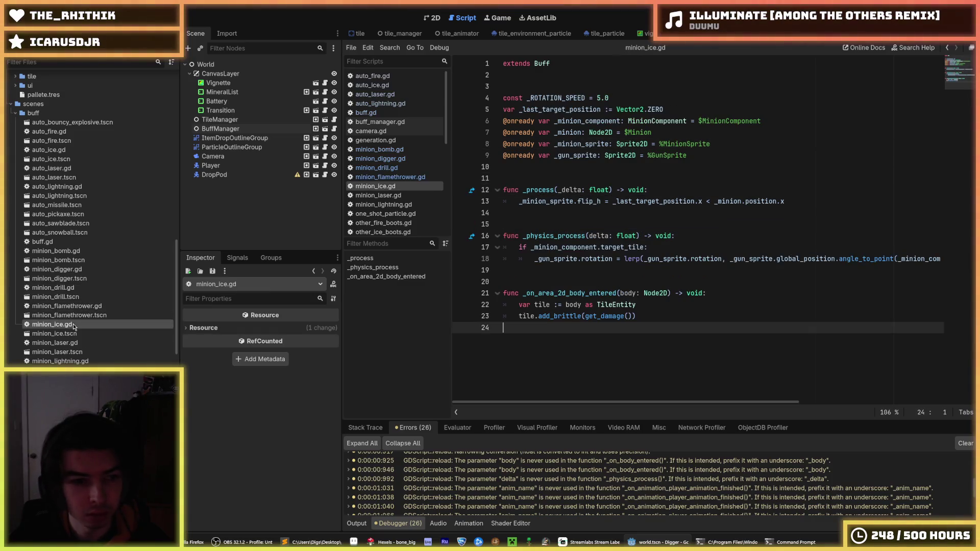
double_click(86, 343)
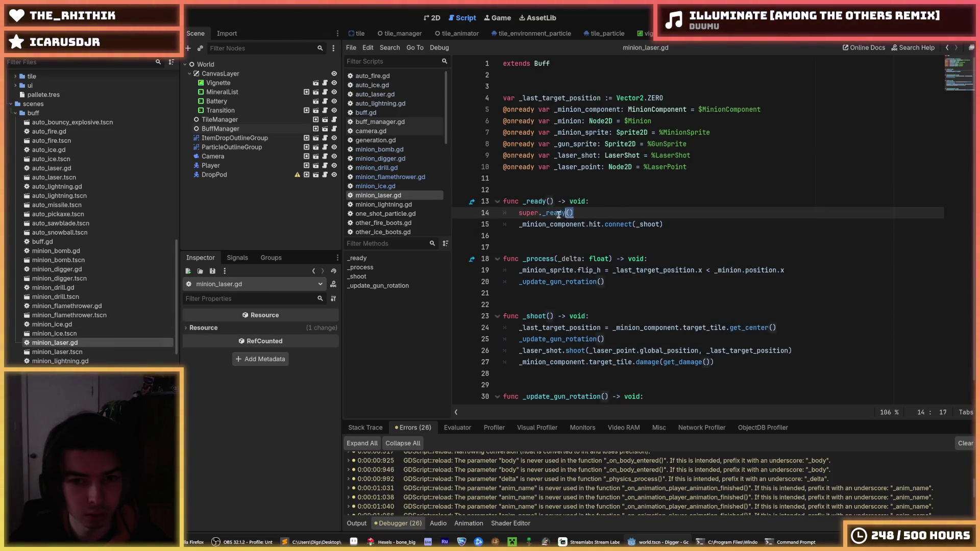
key("shift+Home")
type("super()")
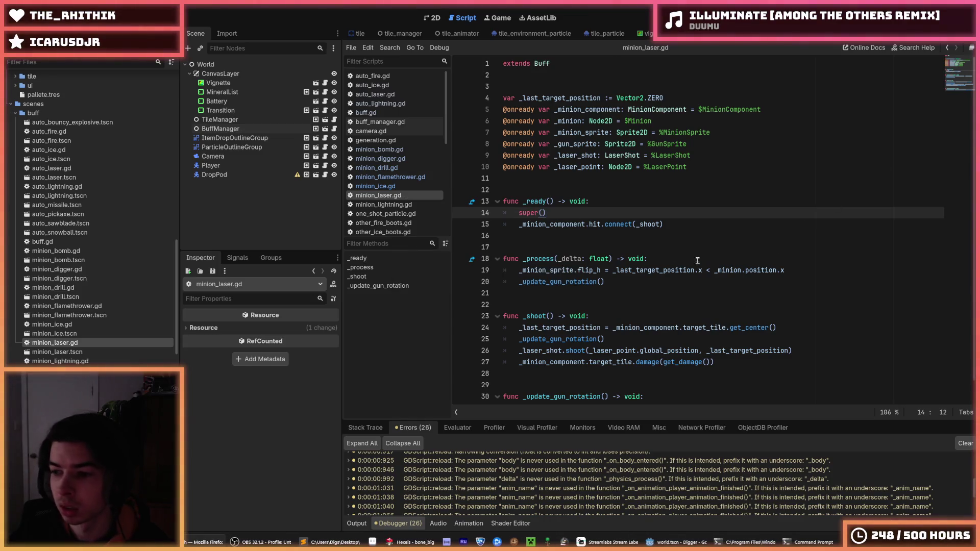
key("Up")
key("Up")
key("ctrl+s")
Step: Replace super._ready() with super() in minion_lightning.gd and other_fire_boots.gd, saving each
double_click(89, 361)
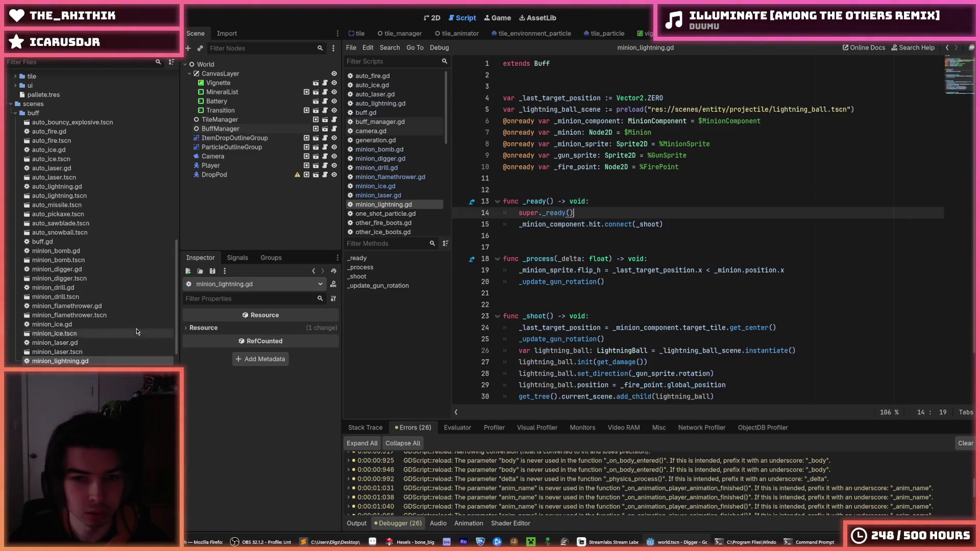
left_click(519, 212)
key("shift+End")
type("super()")
key("ctrl+s")
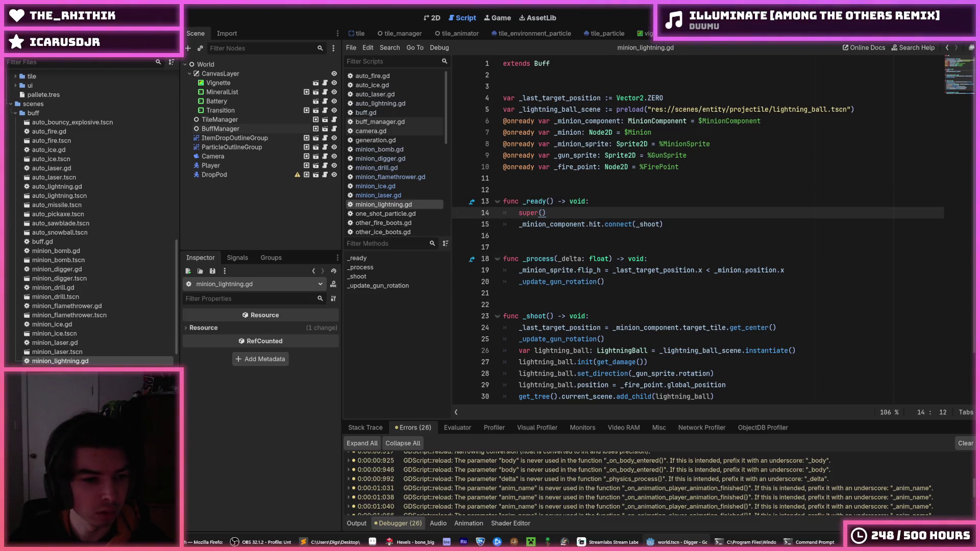
key("alt+Left")
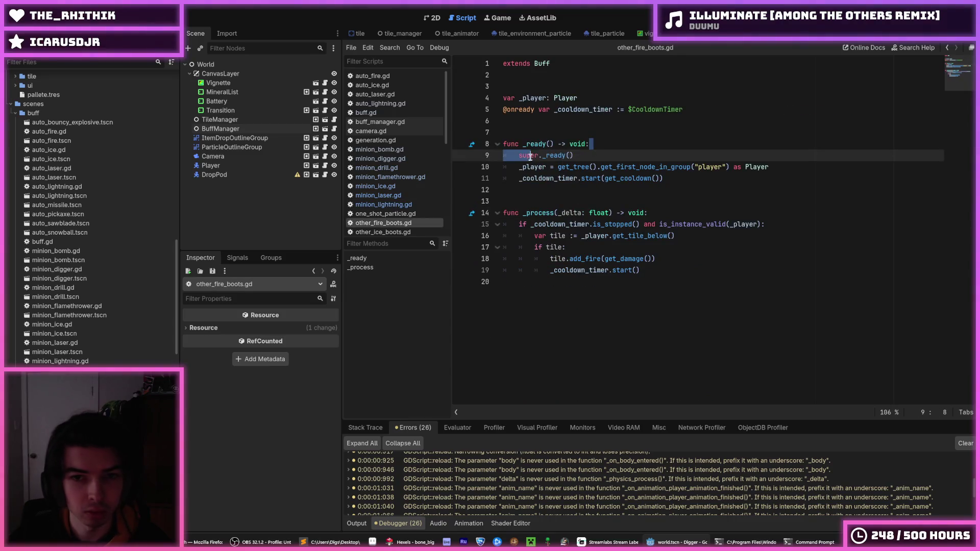
left_click_drag(598, 156, 516, 156)
type("super()")
key("ctrl+s")
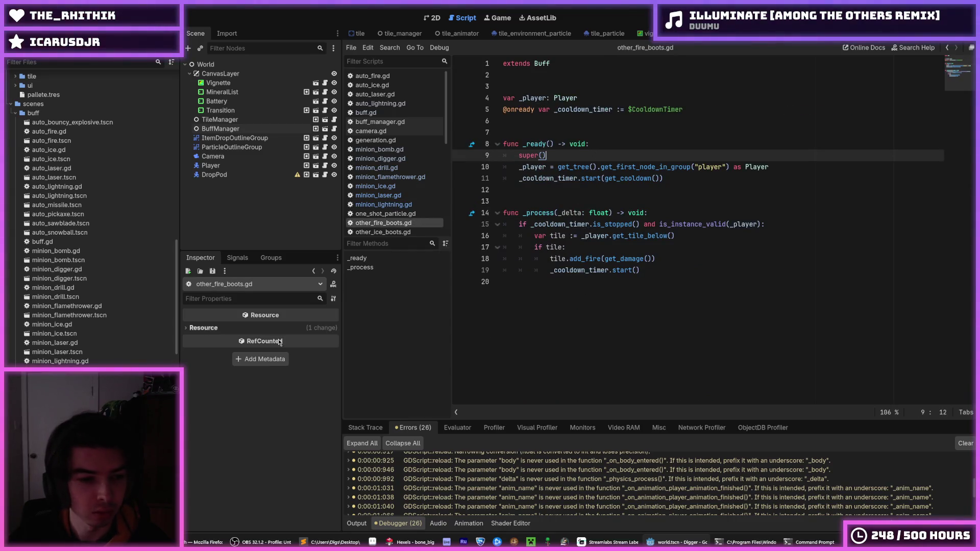
Step: Change the call to super() in other_lightning.gd and other_tile_explosion.gd, saving both
double_click(59, 367)
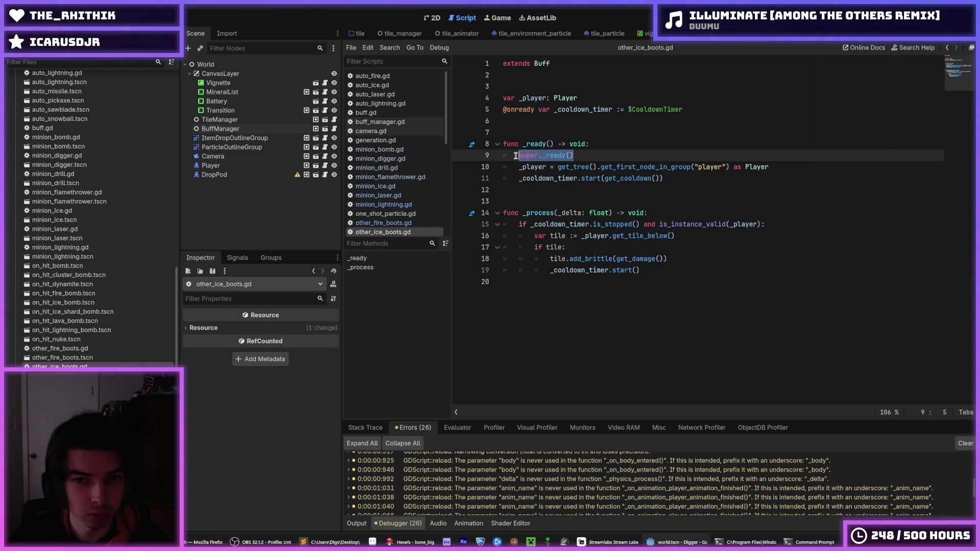
key("ctrl+period")
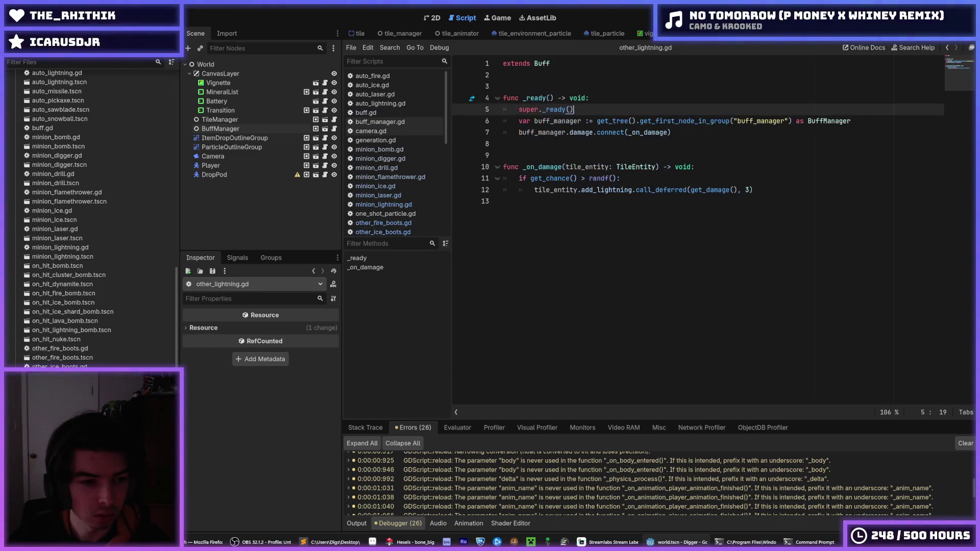
left_click_drag(581, 112, 515, 113)
type("super()")
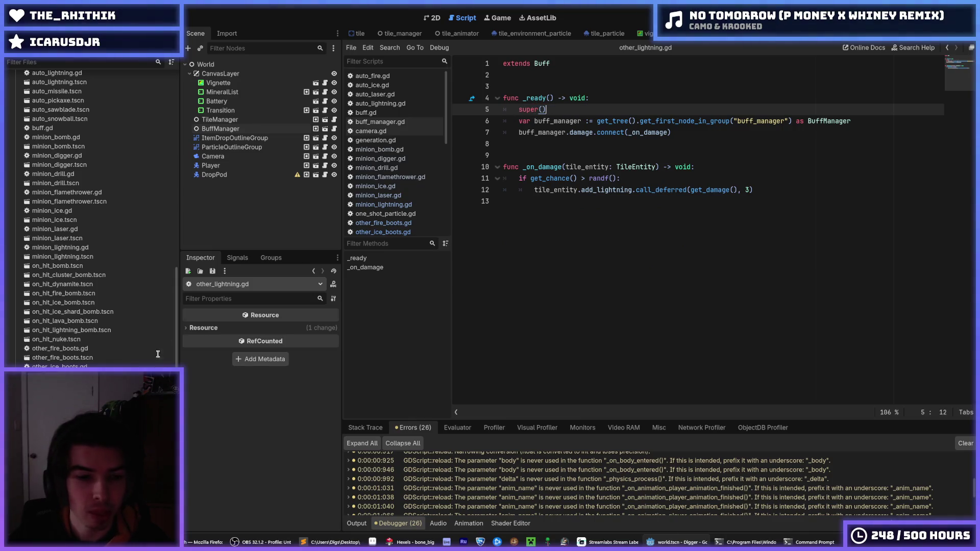
key("ctrl+s")
key("ctrl+period")
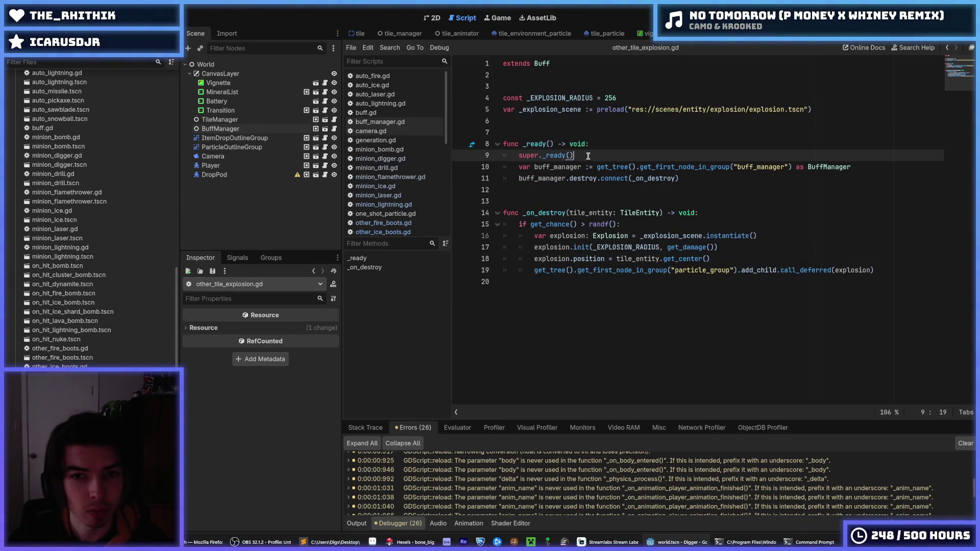
left_click_drag(587, 156, 516, 156)
type("super()")
key("ctrl+s")
Step: Replace super._ready() with super() in other_vein_mine.gd and pickaxe_aoe.gd, saving each
key("ctrl+period")
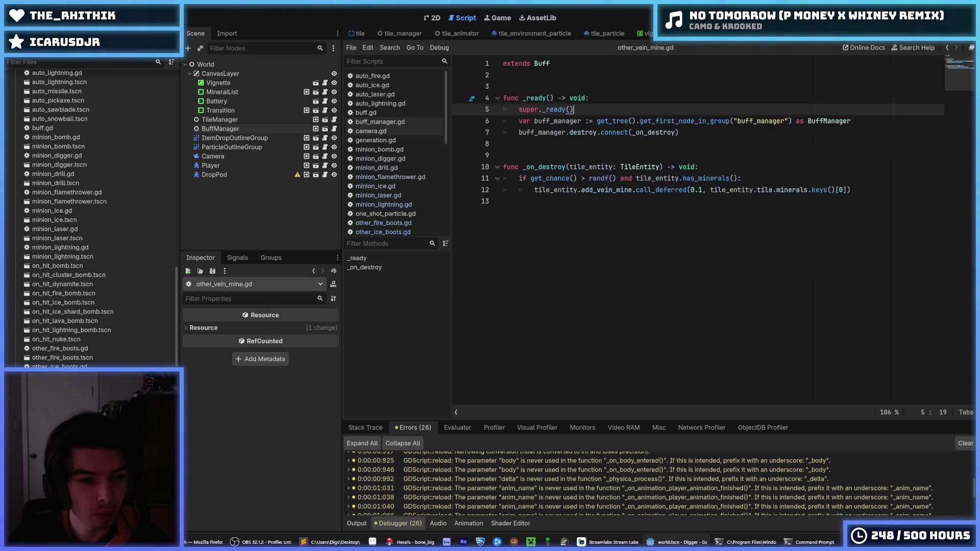
left_click_drag(550, 111, 516, 109)
type("super()")
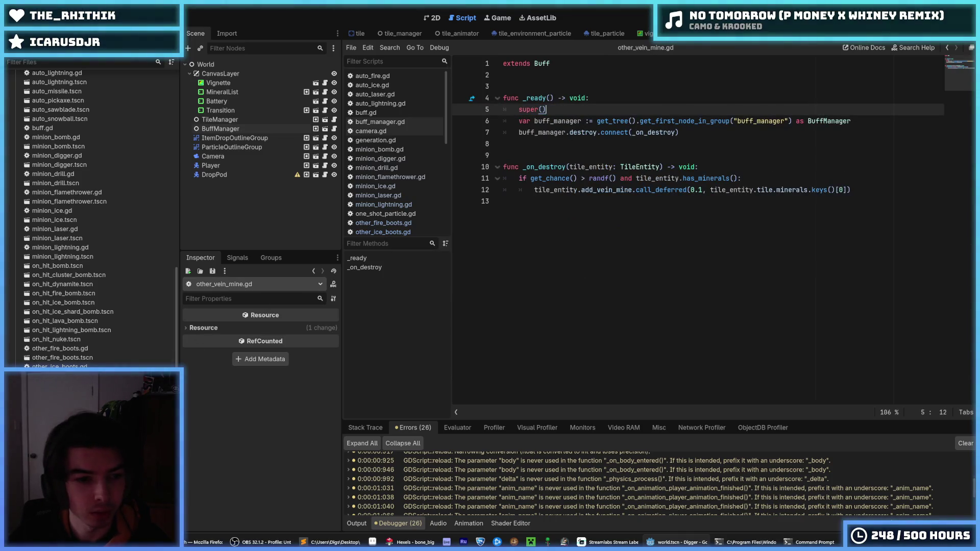
key("ctrl+s")
key("ctrl+comma")
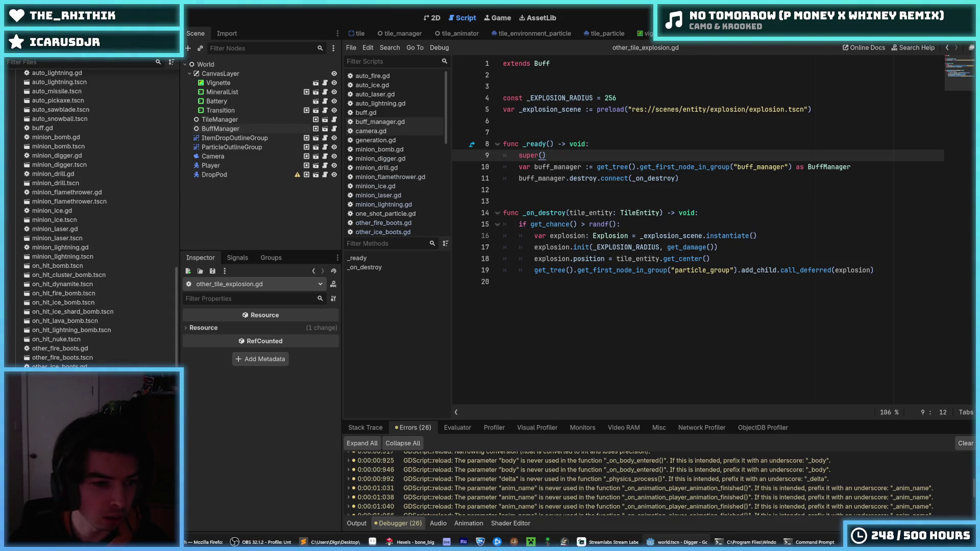
key("ctrl+shift+period")
key("ctrl+shift+period")
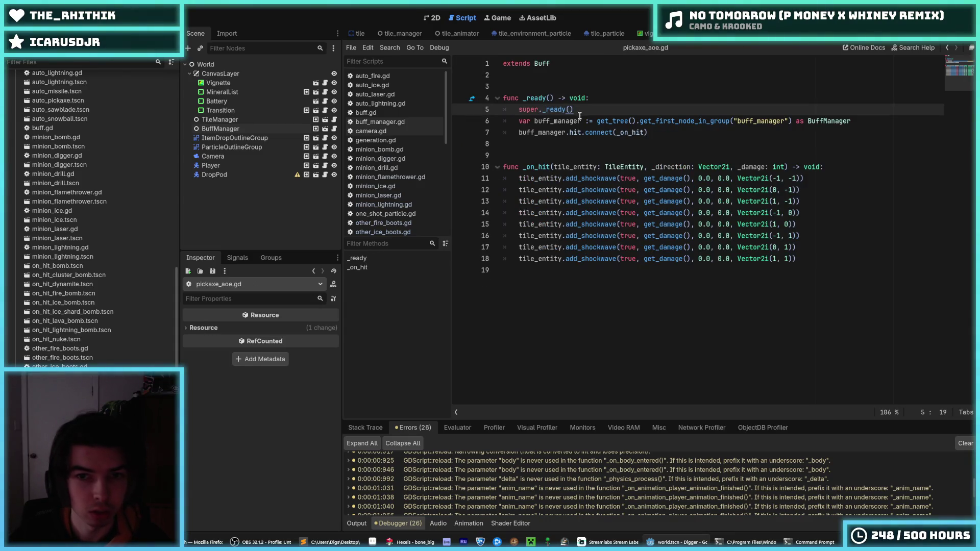
left_click_drag(580, 112, 518, 109)
type("super()")
key("ctrl+s")
Step: Change the call to super() in pickaxe_brittle.gd, pickaxe_crit.gd and pickaxe_drill.gd, then save
key("ctrl+shift+period")
type("super()")
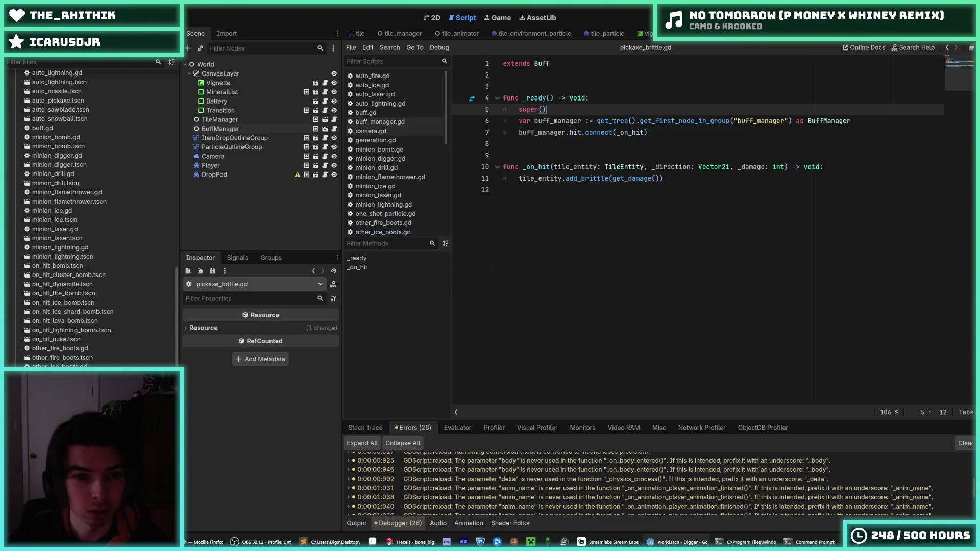
key("ctrl+shift+period")
left_click_drag(579, 109, 517, 110)
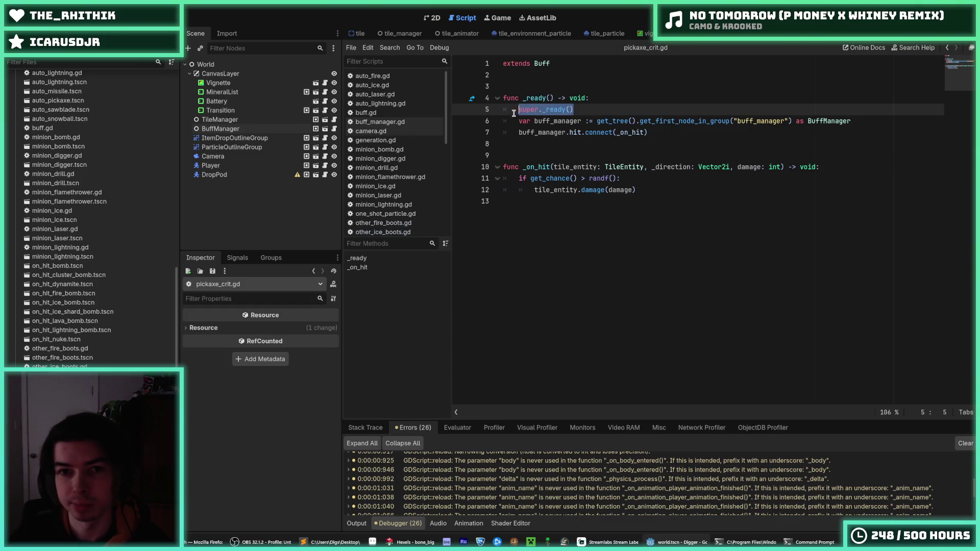
type("super()")
key("ctrl+shift+period")
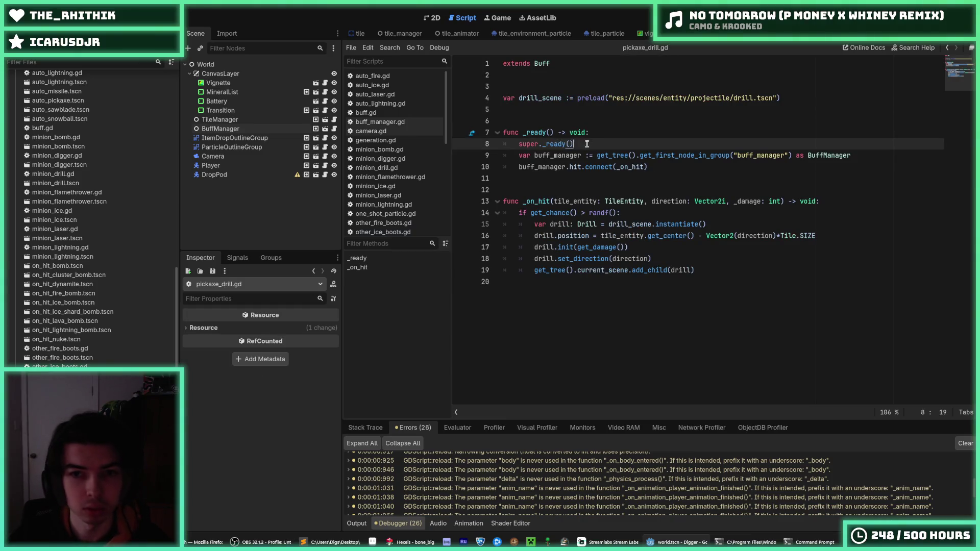
left_click_drag(574, 144, 518, 144)
type("super()")
key("ctrl+s")
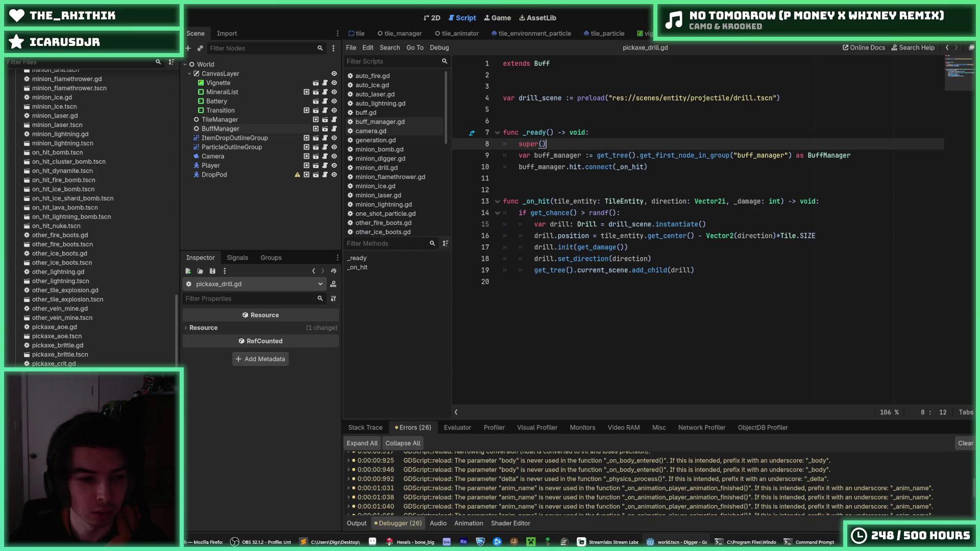
Step: Paste super() into pickaxe_fire.gd and pickaxe_lava.gd, pass pickaxe_lightning and pickaxe_shockwave, then run the project
key("ctrl+shift+period")
left_click_drag(576, 109, 522, 110)
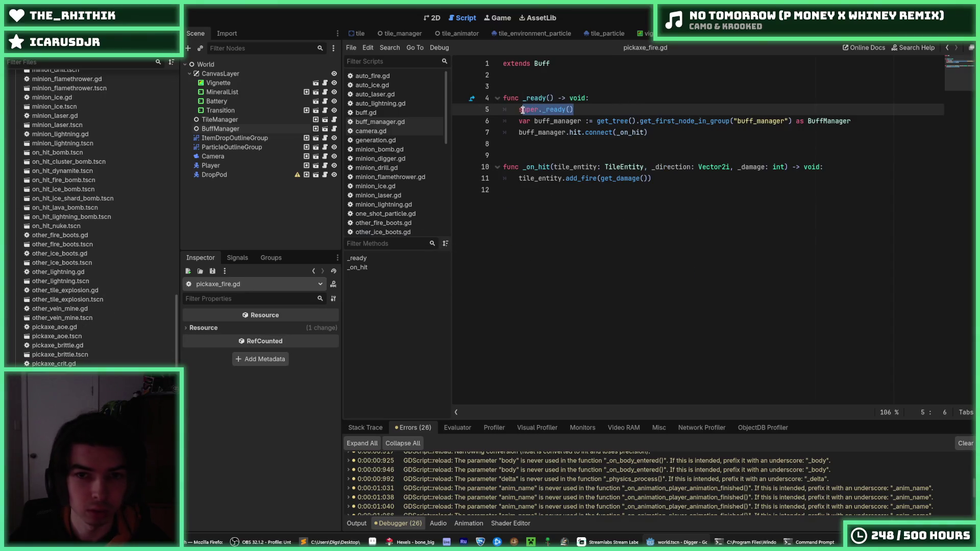
type("super()")
key("ctrl+s")
key("ctrl+shift+period")
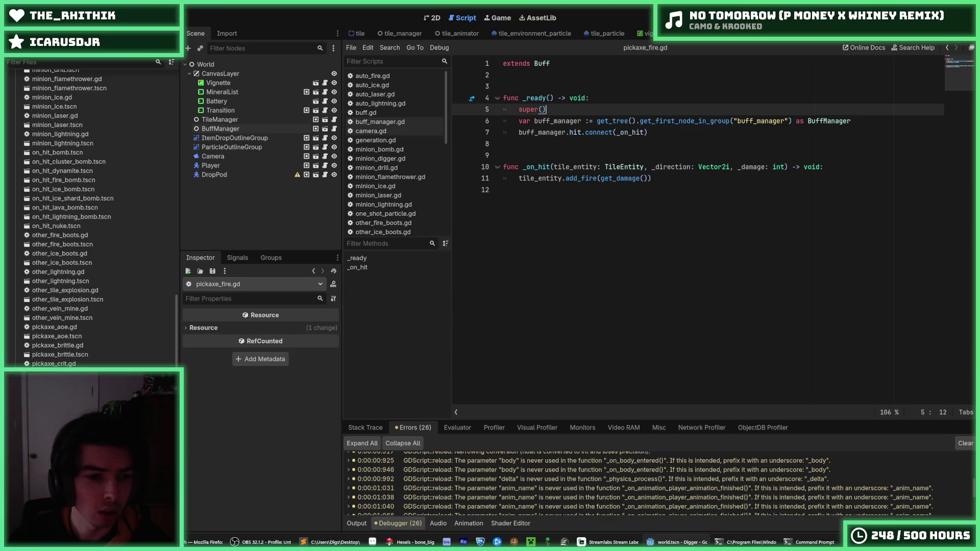
left_click_drag(591, 111, 517, 109)
type("super()")
key("ctrl+s")
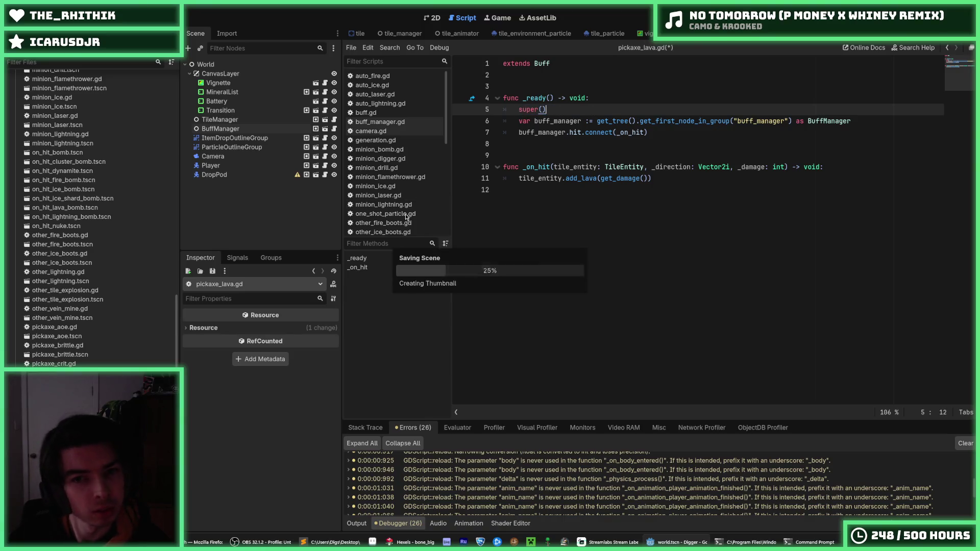
key("ctrl+shift+period")
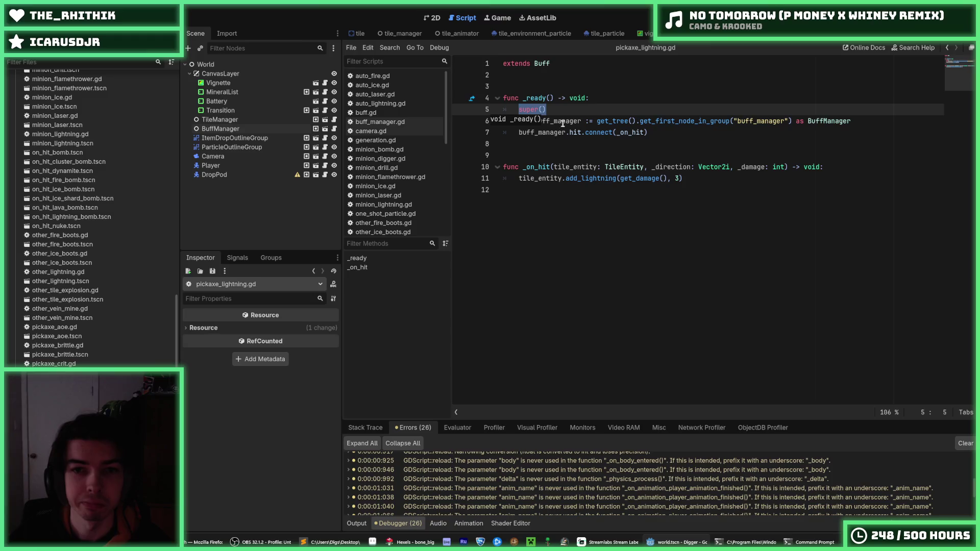
key("ctrl+shift+period")
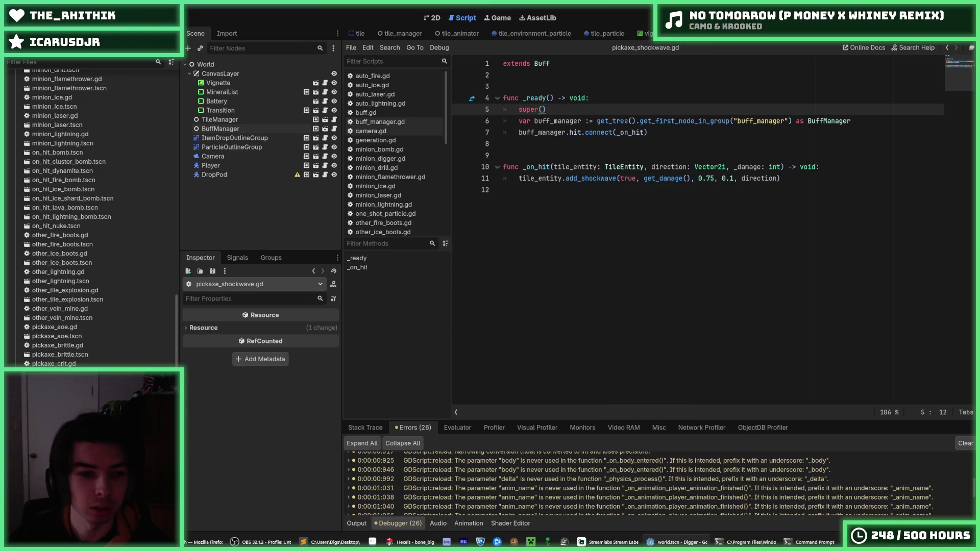
key("F5")
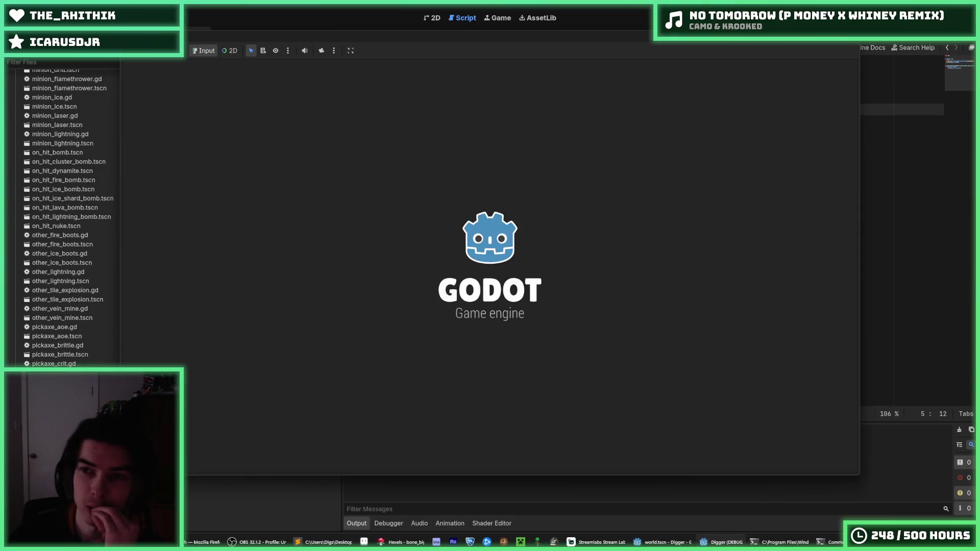
Step: Stop the running game and look through buff_manager.gd
key("F8")
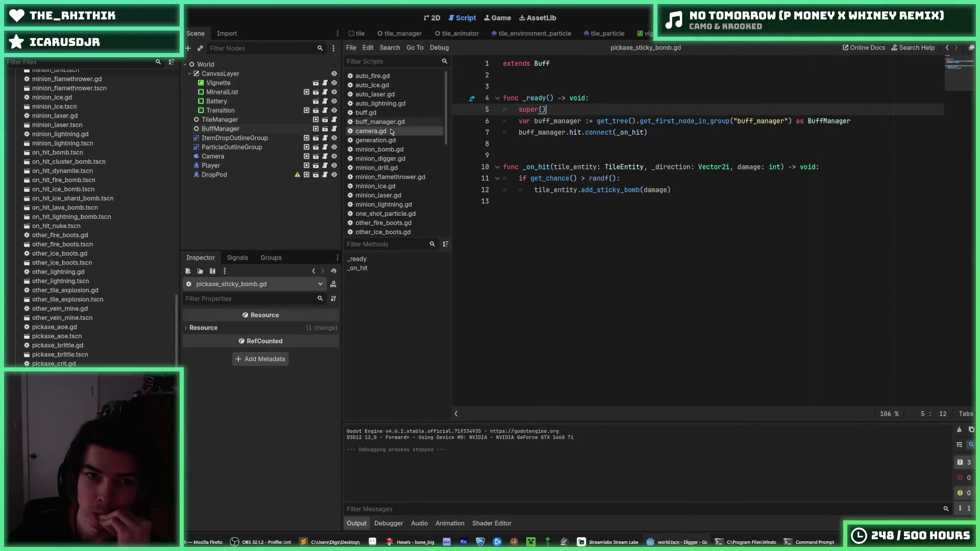
left_click(387, 123)
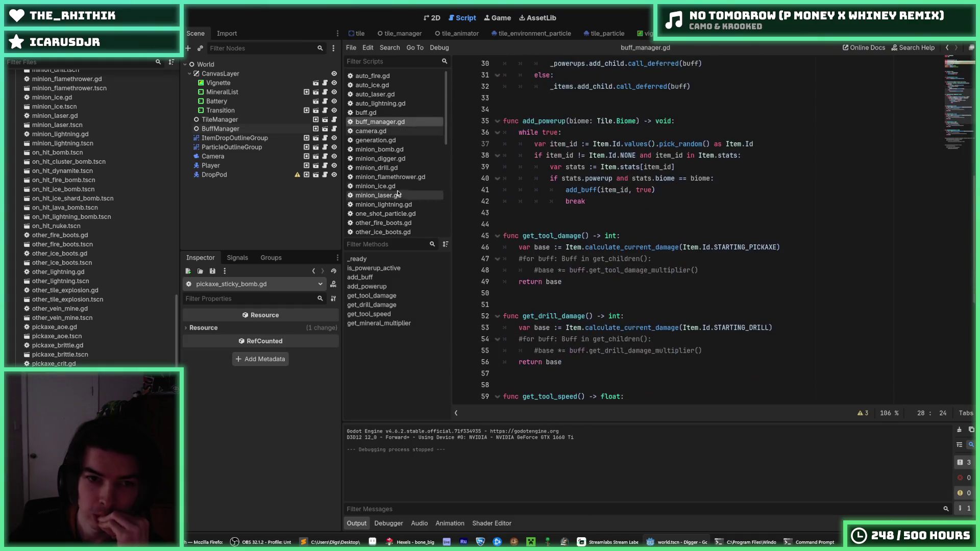
scroll(392, 190, "down", 3)
scroll(392, 190, "down", 5)
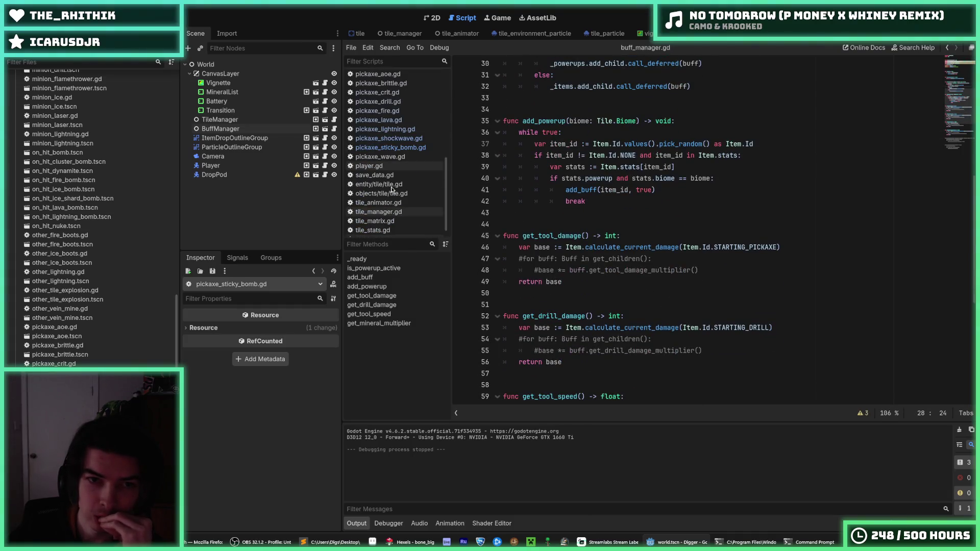
scroll(393, 192, "up", 2)
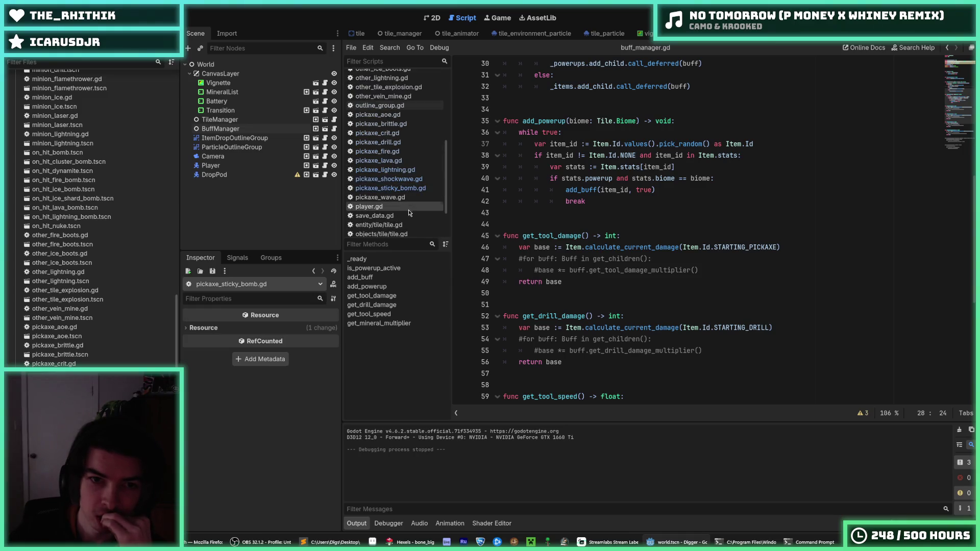
scroll(408, 205, "down", 2)
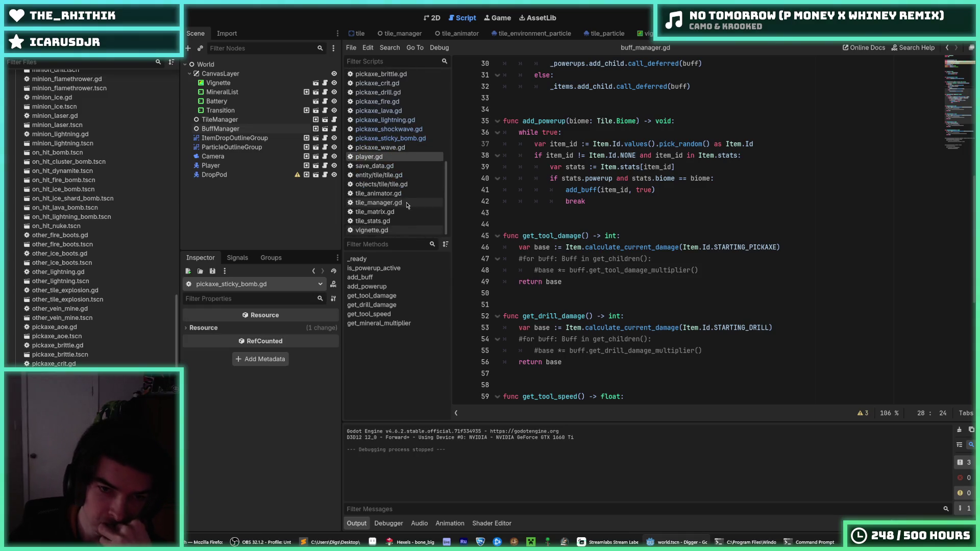
Step: In save_data.gd, change STARTING_PICKAXE's VOLCANO_1 to N, then run the game again
left_click(392, 166)
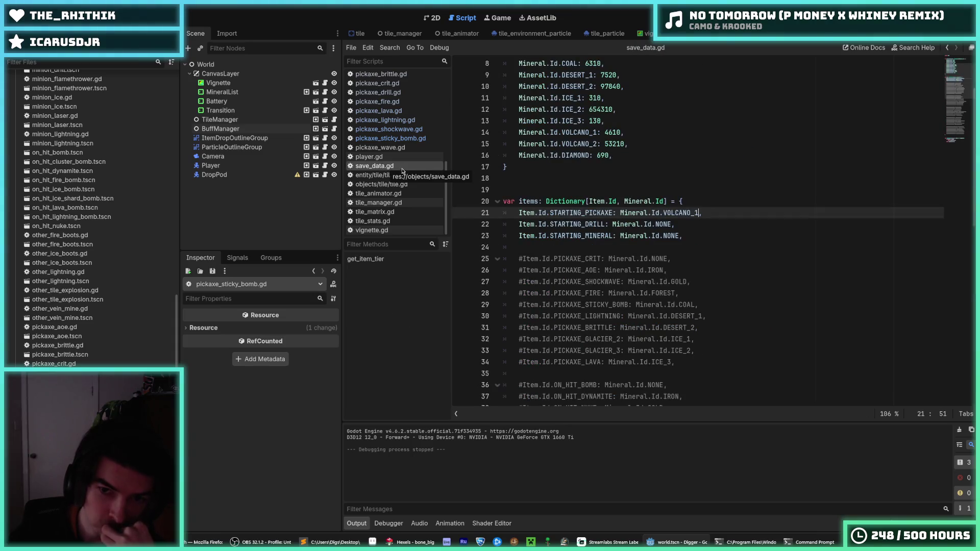
double_click(665, 212)
type("NE")
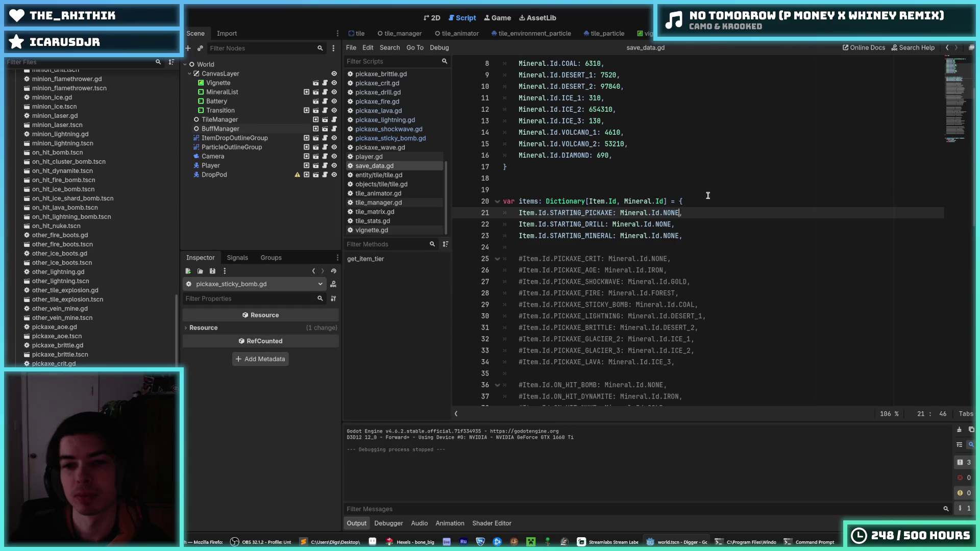
left_click(711, 192)
key("F5")
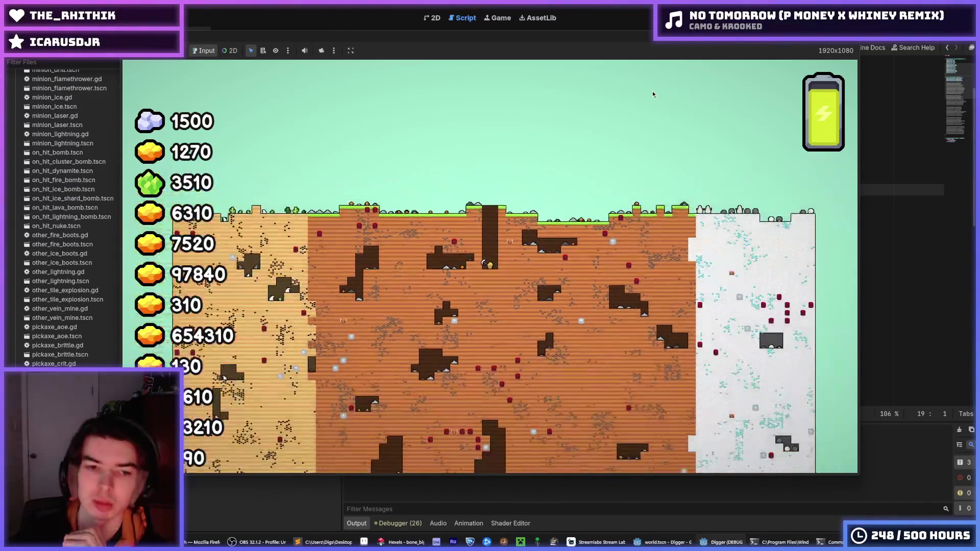
Step: Stop the game, save the current scene, and bring up the TileManager's properties
key("F8")
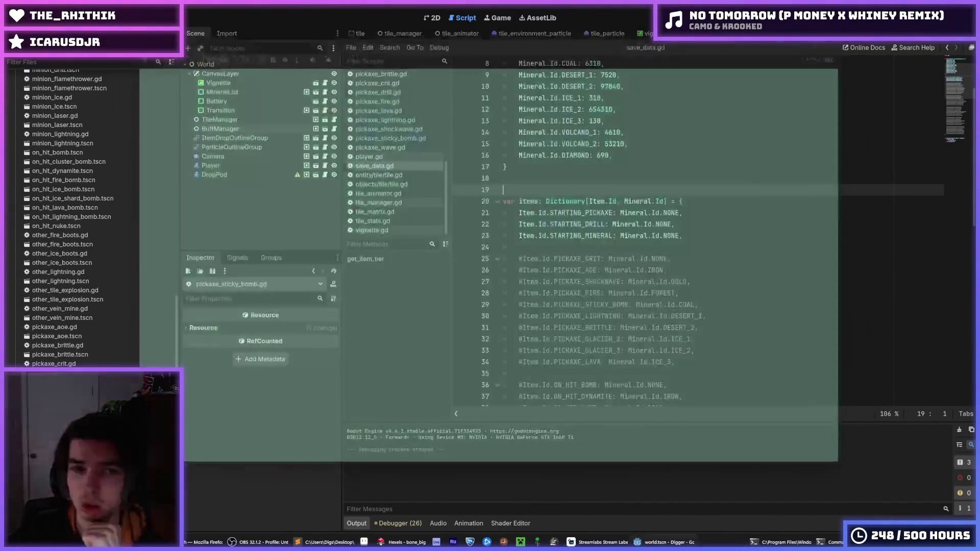
scroll(121, 325, "up", 5)
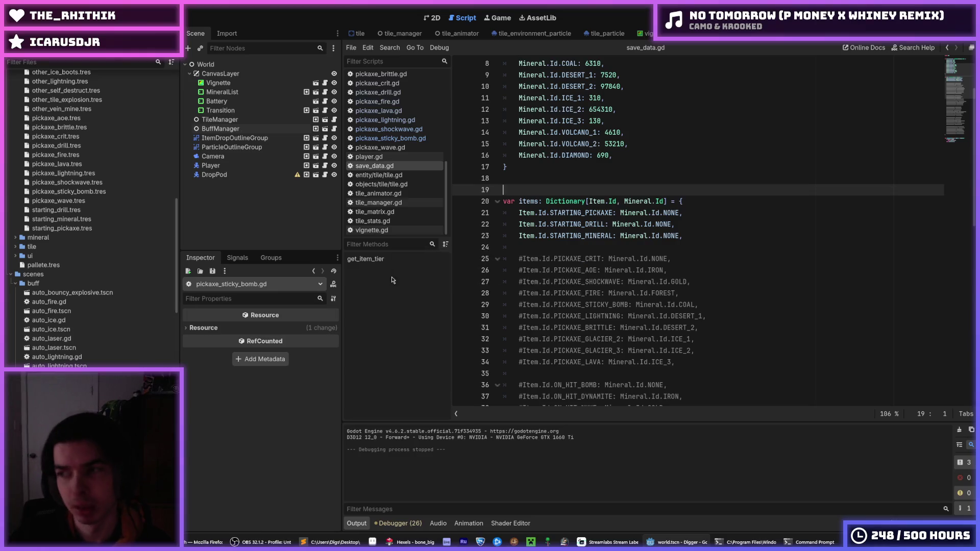
key("ctrl+s")
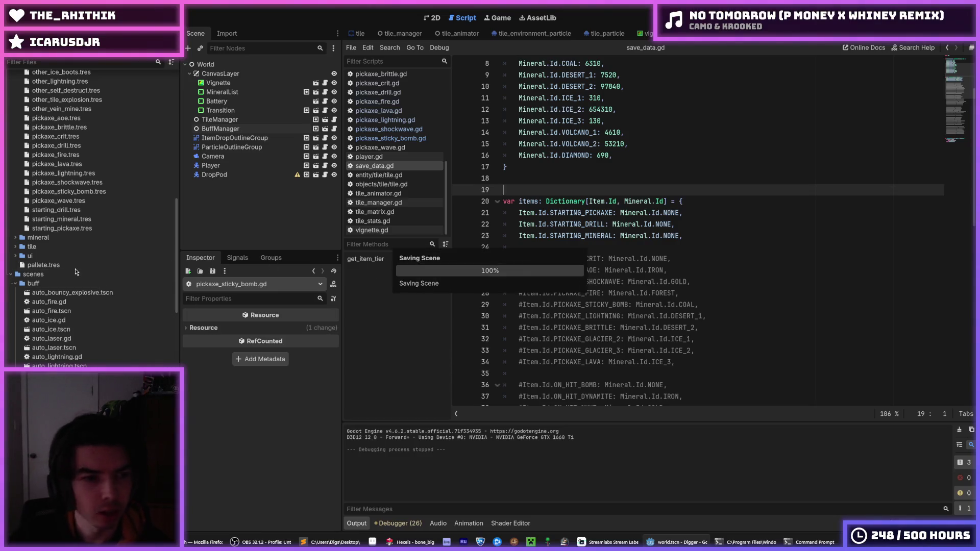
scroll(75, 270, "down", 10)
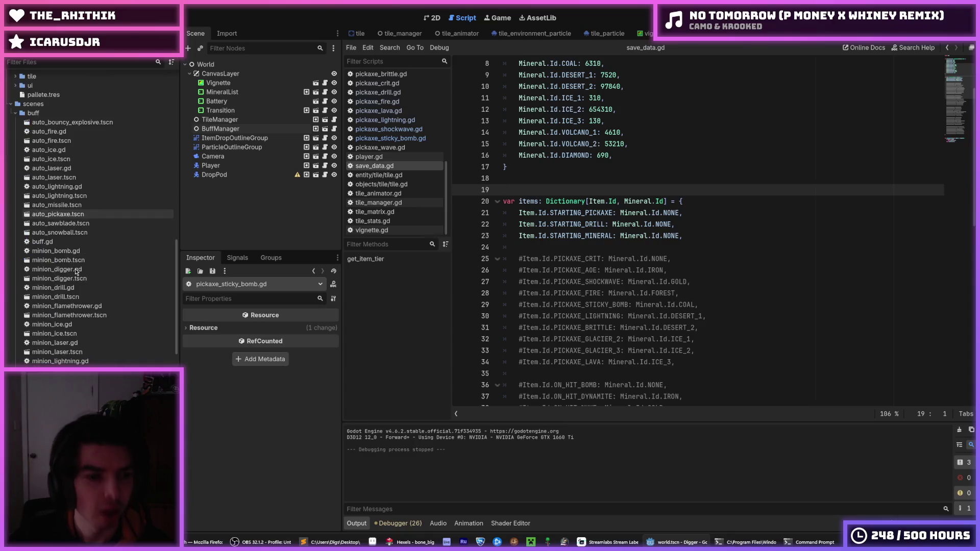
scroll(75, 266, "down", 10)
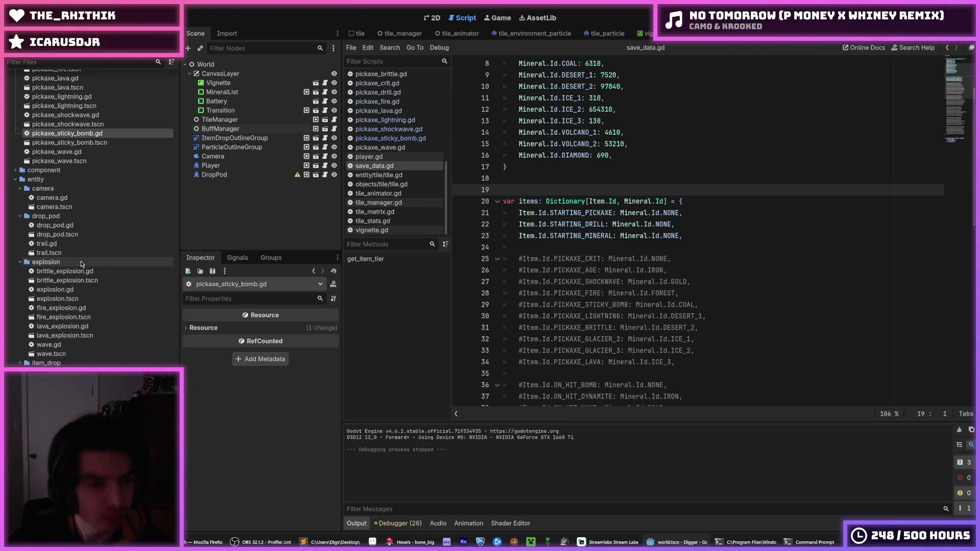
scroll(71, 287, "down", 10)
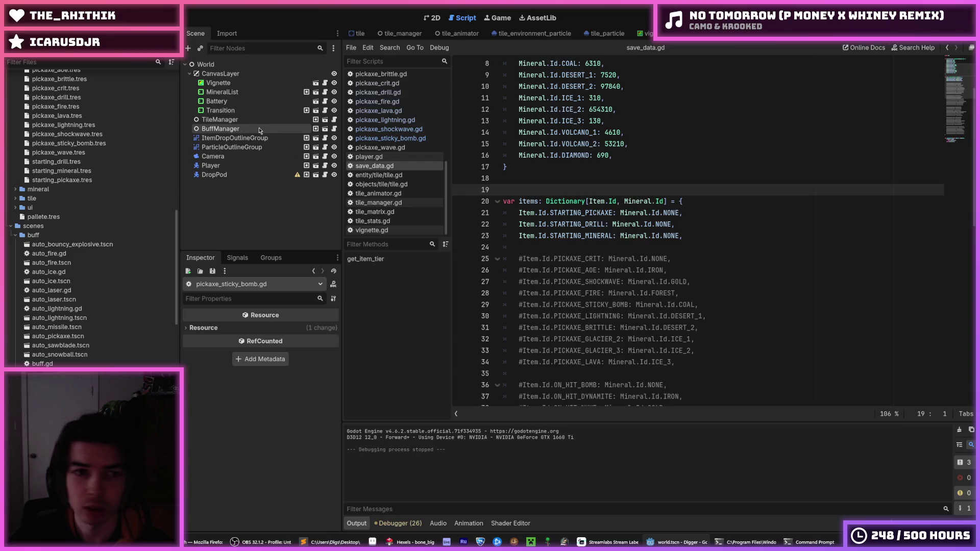
left_click(274, 120)
left_click(325, 120)
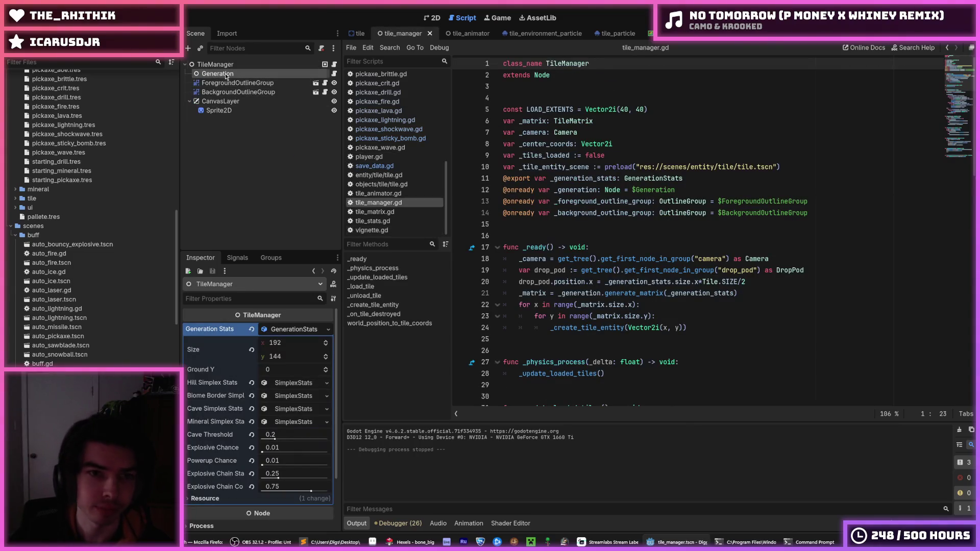
left_click(225, 74)
left_click(227, 66)
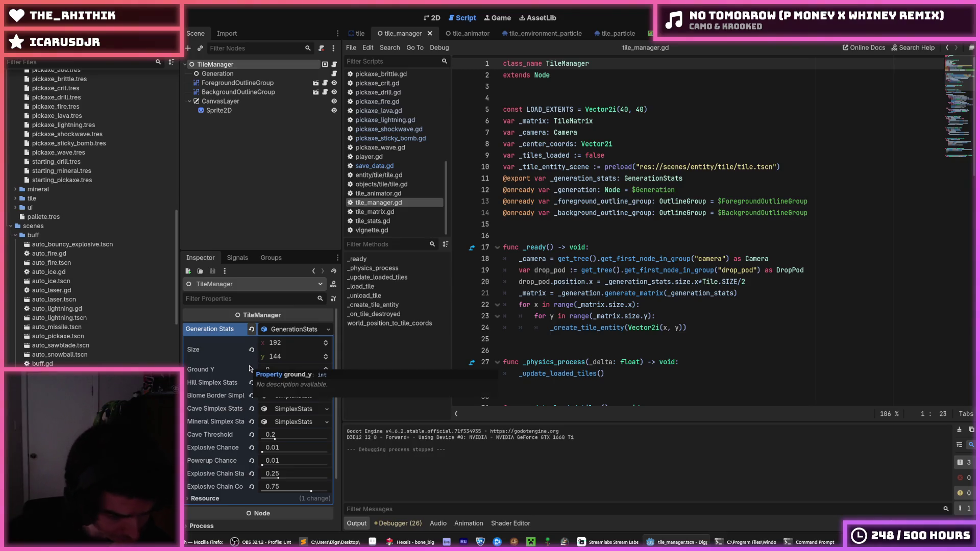
Step: Enter 0.005 as the Powerup Chance value and run the game
left_click(289, 461)
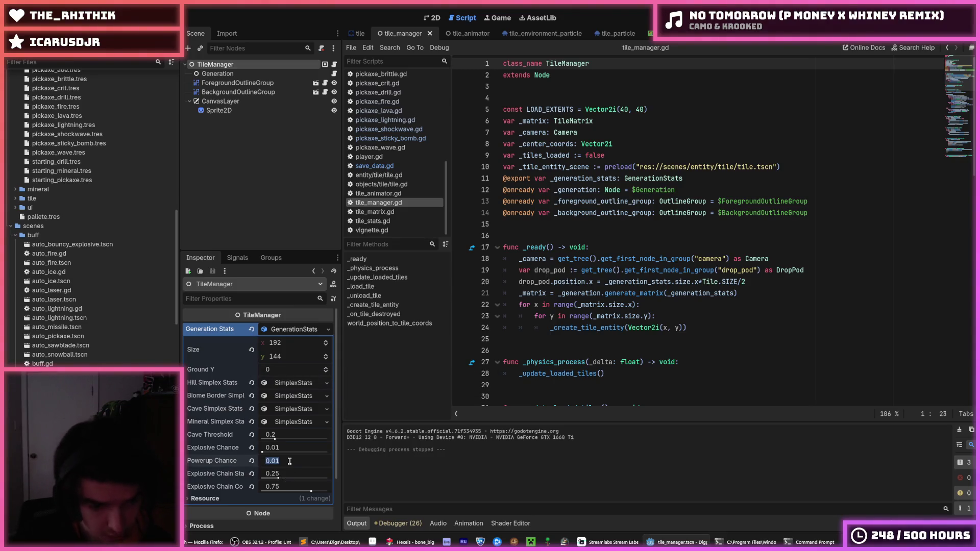
type("5")
key("Return")
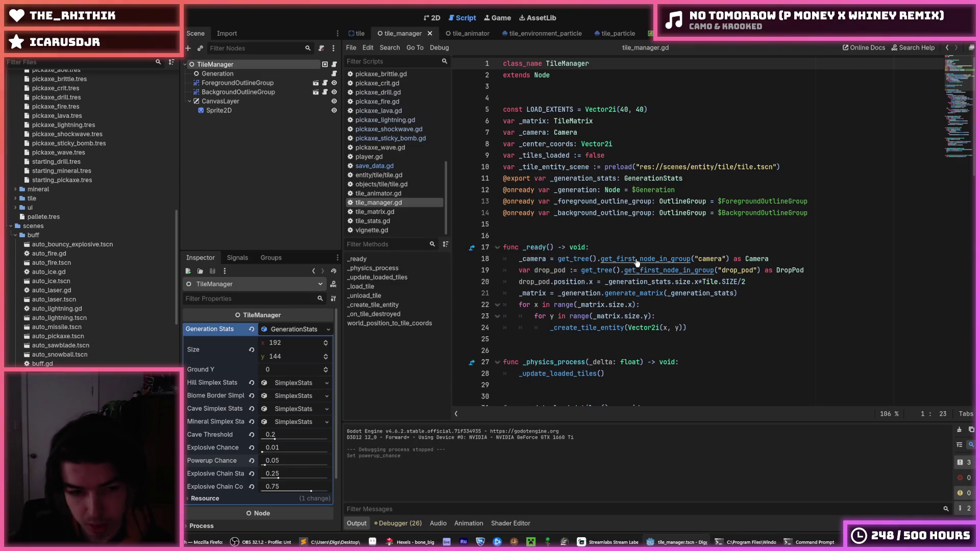
key("Return")
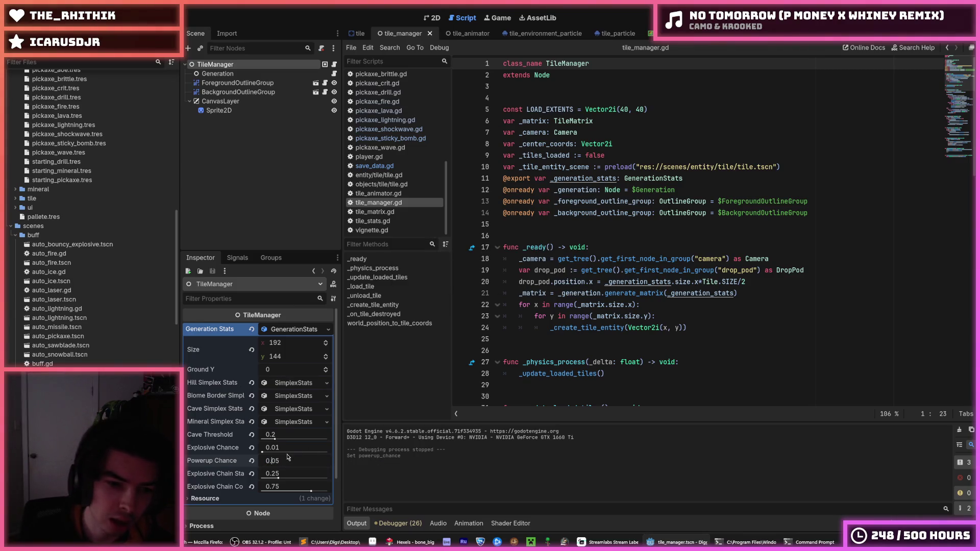
type("0")
key("Return")
key("F5")
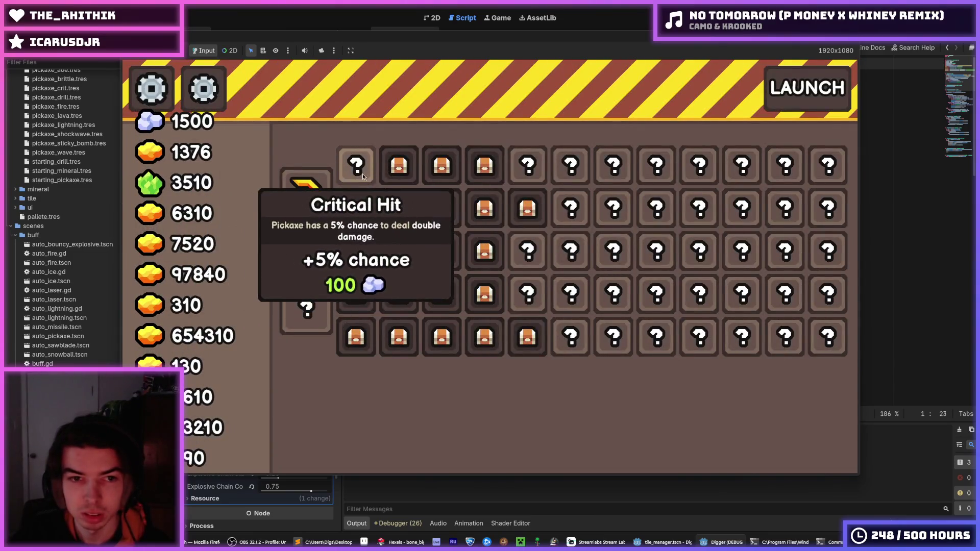
Step: Buy the Critical Hit upgrade plus one more upgrade tile, then launch a dig run
left_click(362, 174)
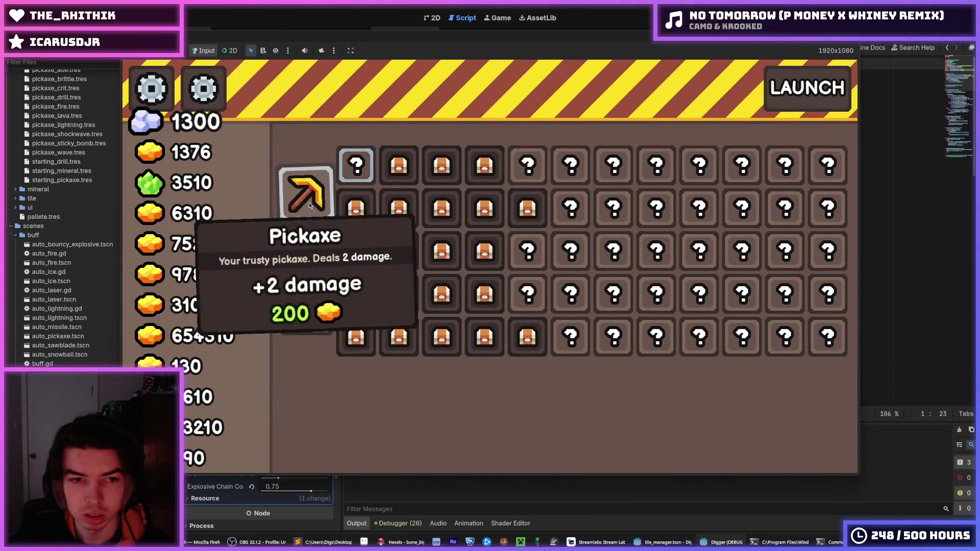
left_click(306, 248)
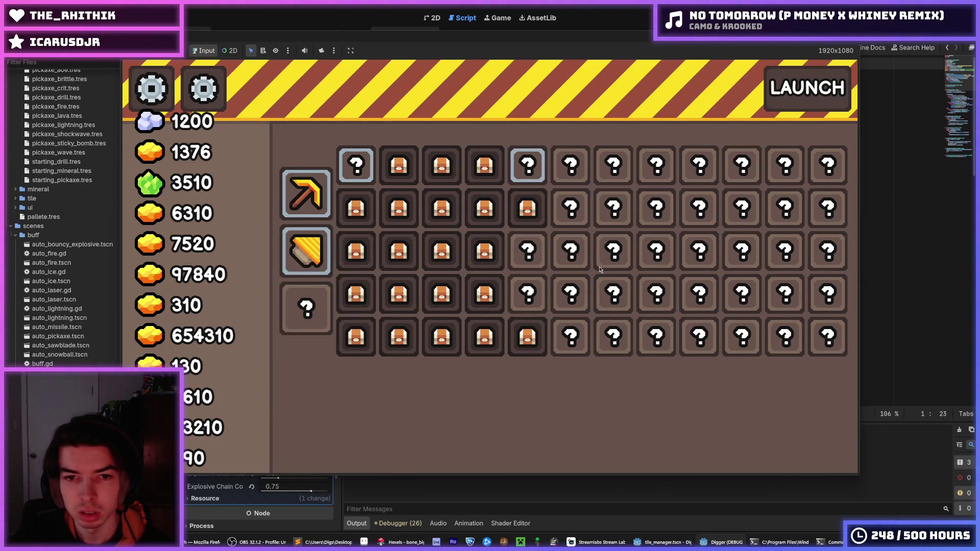
key("space")
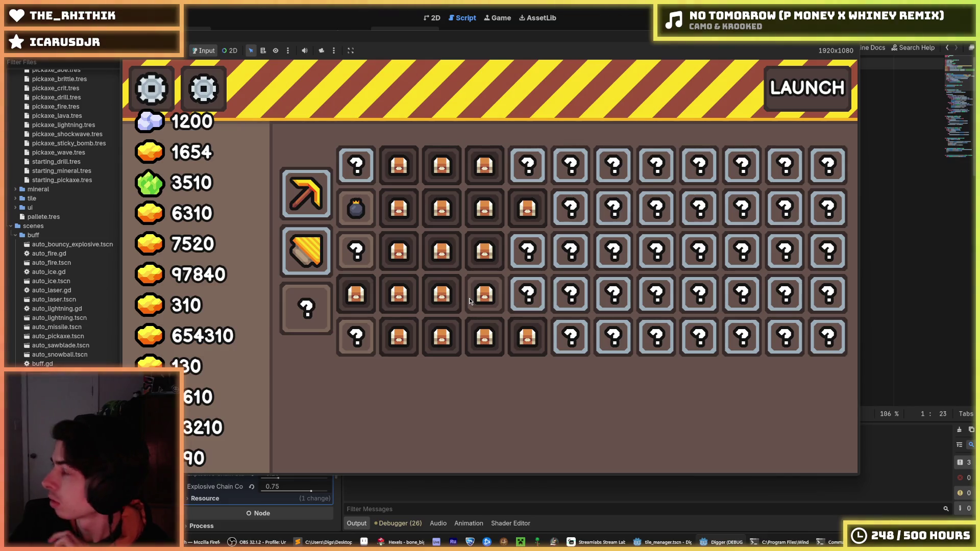
Step: Purchase the Bomb upgrade for 100 crystals and start the next dig run
mouse_move(361, 212)
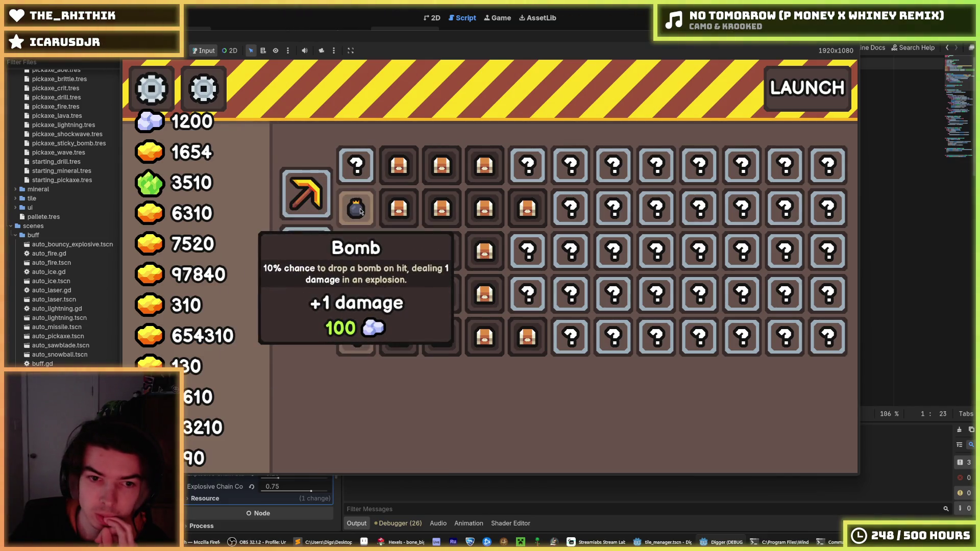
left_click(360, 212)
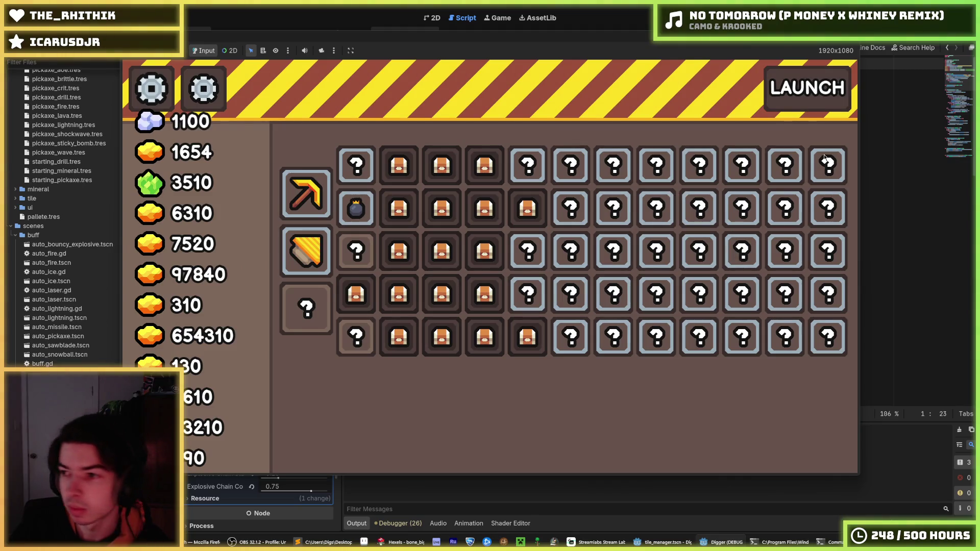
key("space")
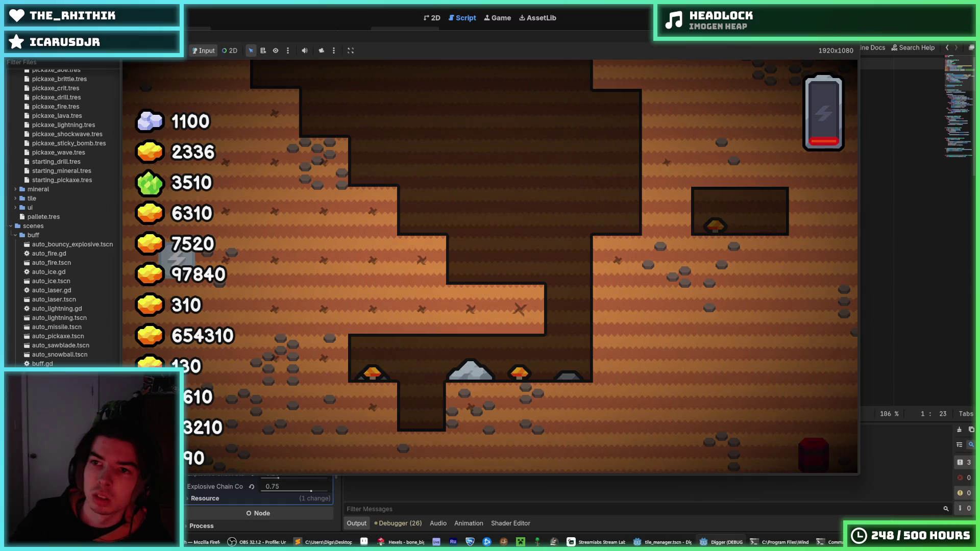
Step: Restart the game from scratch with F5 to generate a fresh map
key("F5")
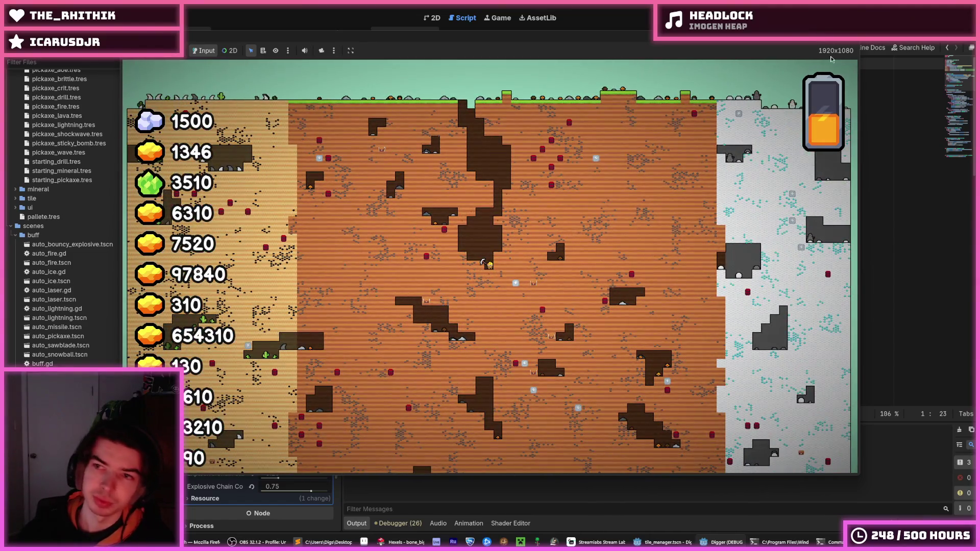
Step: Stop the game, step through save_data.gd entries to OTHER_SELF_DESTRUCT on line 63, save, and rerun
key("F8")
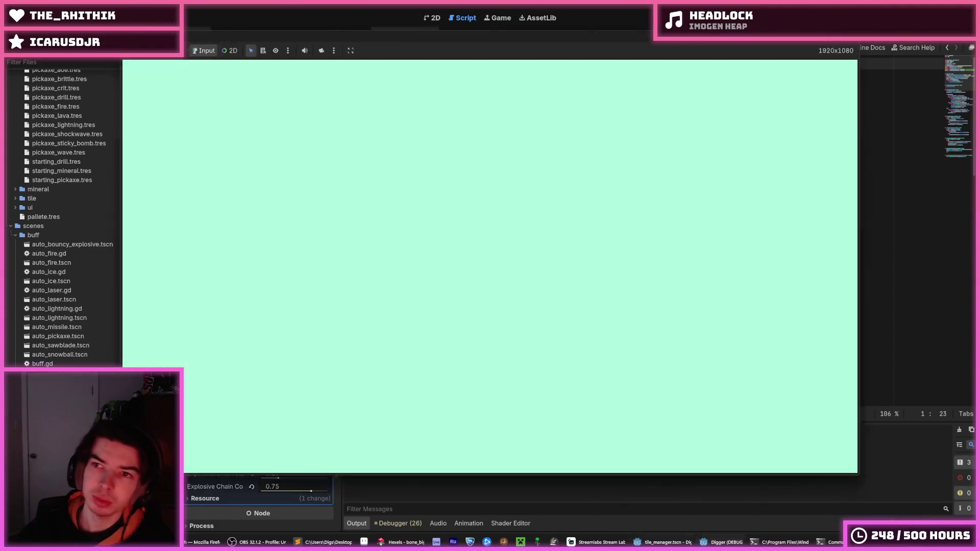
left_click(390, 168)
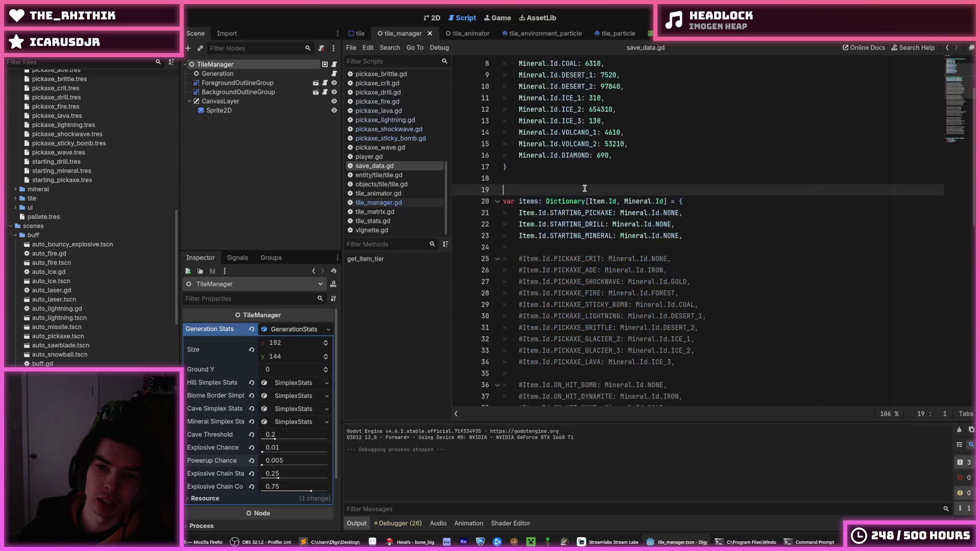
left_click(597, 190)
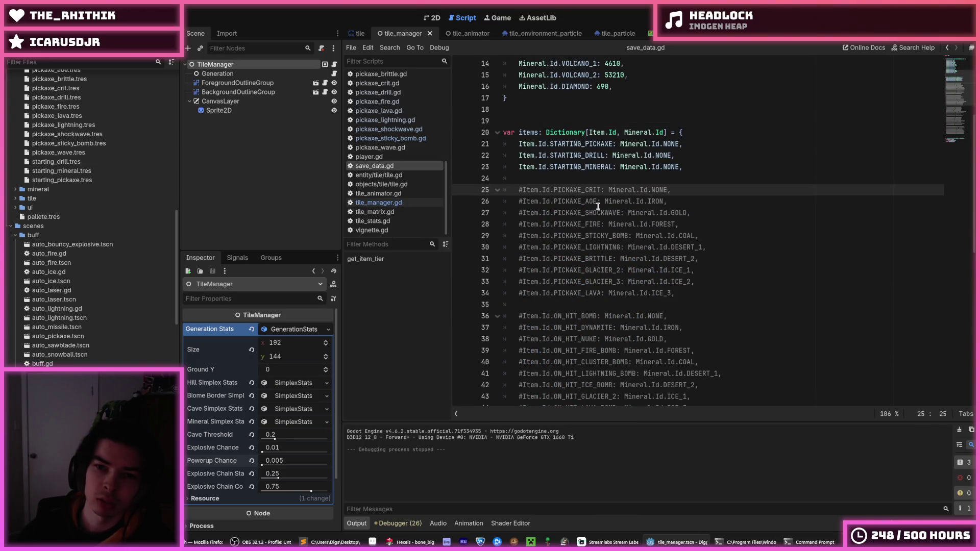
key("Down")
key("Down")
key("Down")
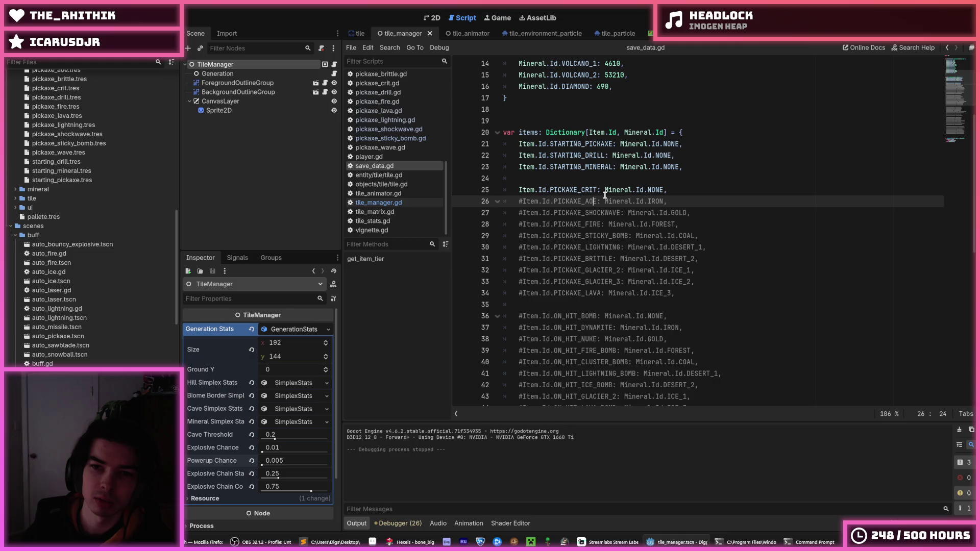
scroll(605, 195, "down", 5)
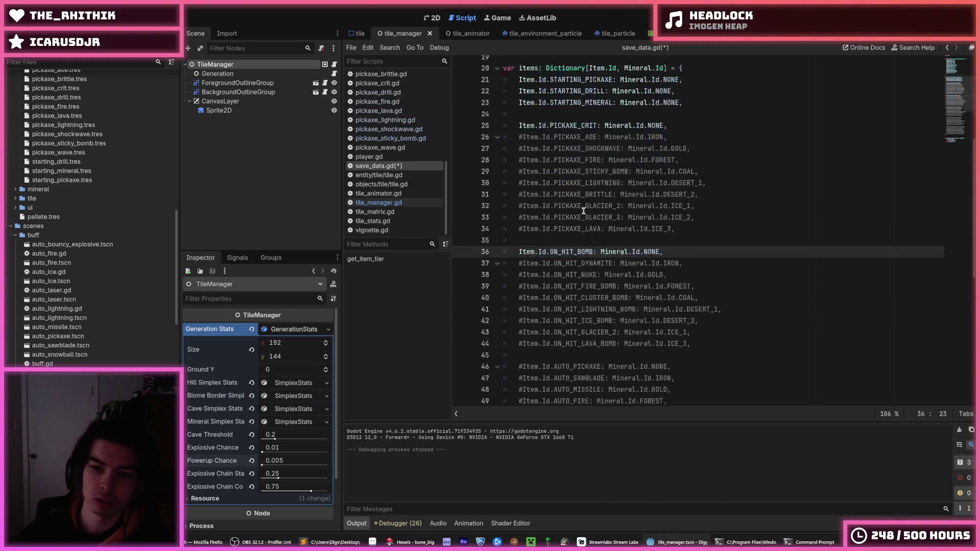
left_click(595, 259)
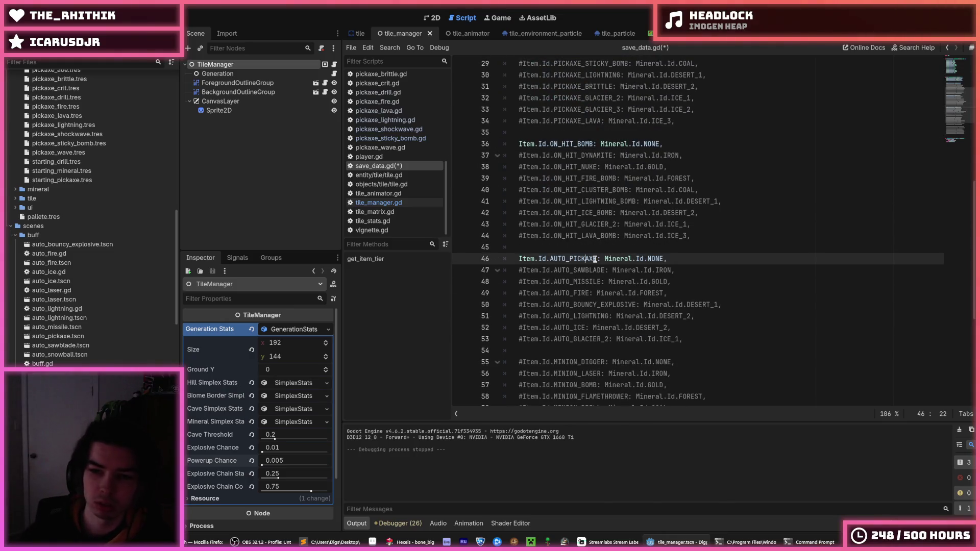
scroll(679, 239, "down", 3)
left_click(583, 259)
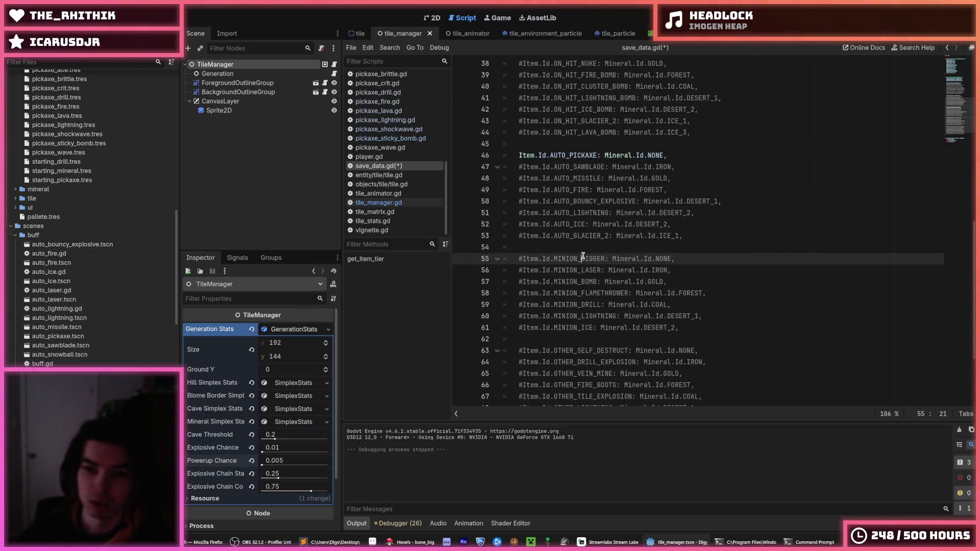
scroll(583, 257, "down", 3)
left_click(613, 248)
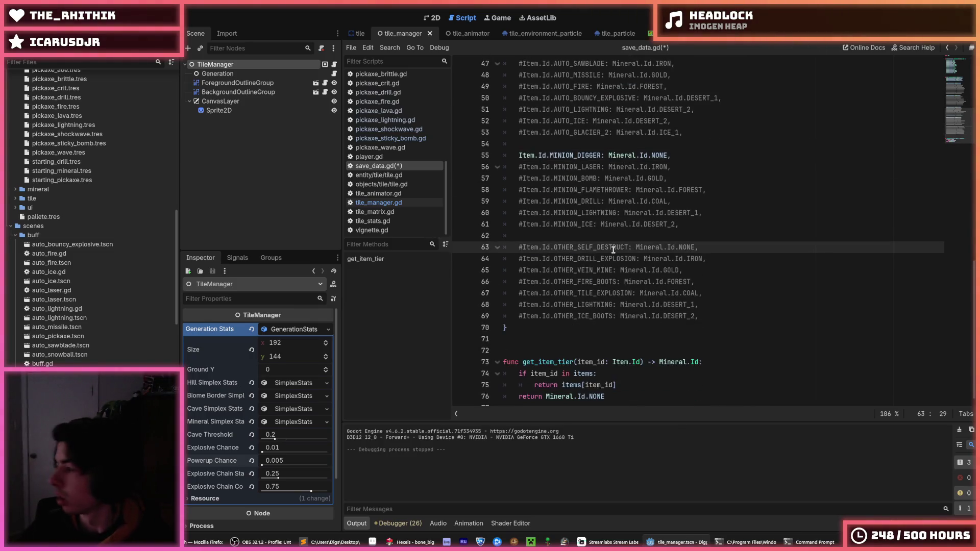
key("ctrl+s")
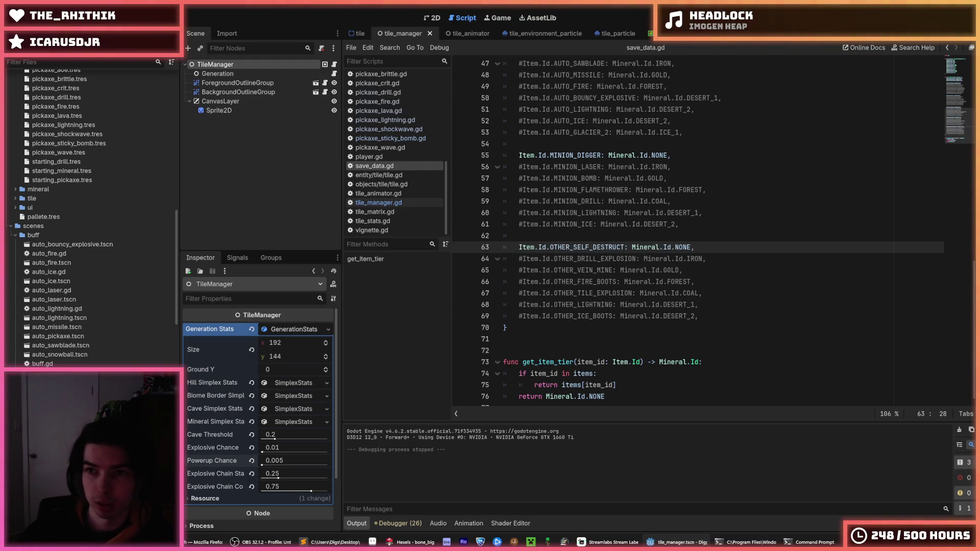
key("F5")
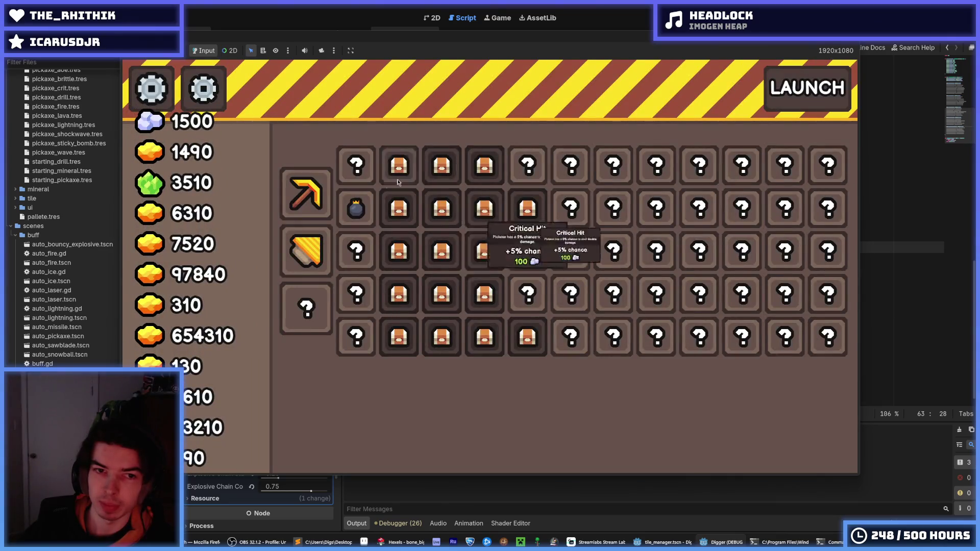
Step: Buy all five first-column upgrades including Digger Minion, the pickaxe and one more upgrade, then LAUNCH
left_click(355, 165)
left_click(356, 208)
left_click(356, 251)
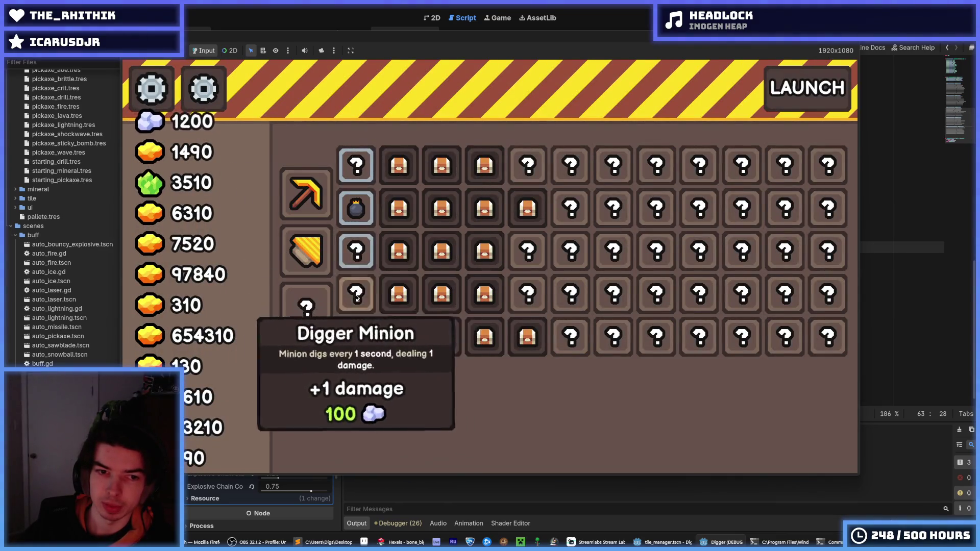
left_click(356, 294)
left_click(356, 337)
left_click(306, 193)
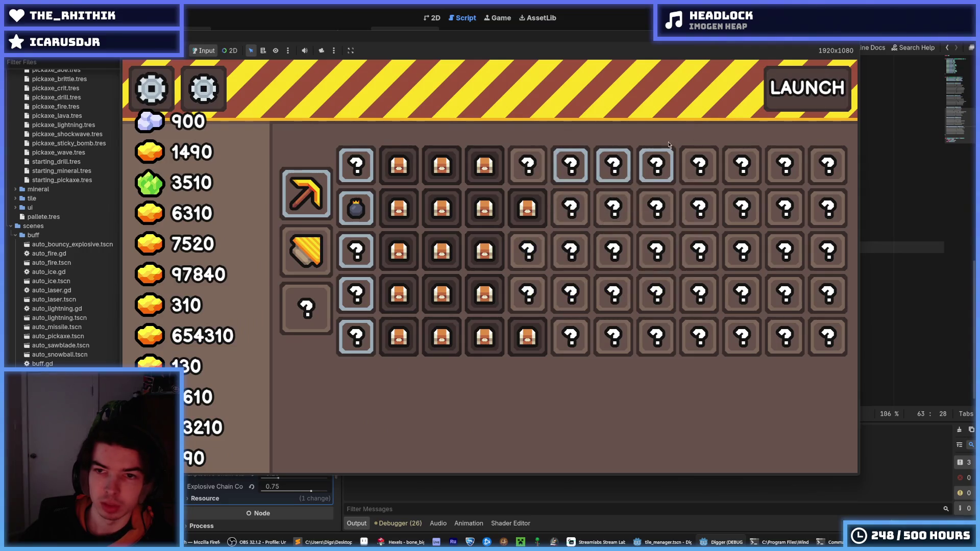
left_click(306, 250)
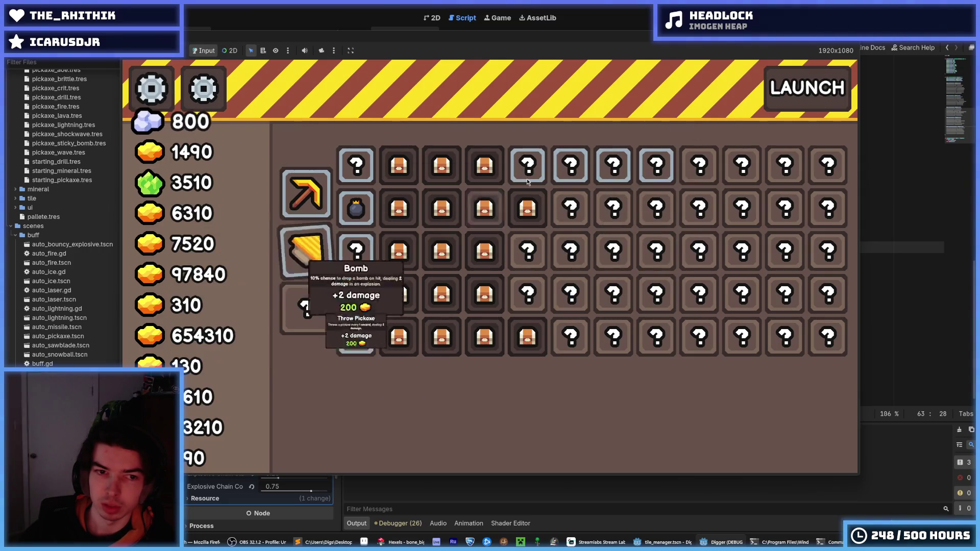
left_click(838, 97)
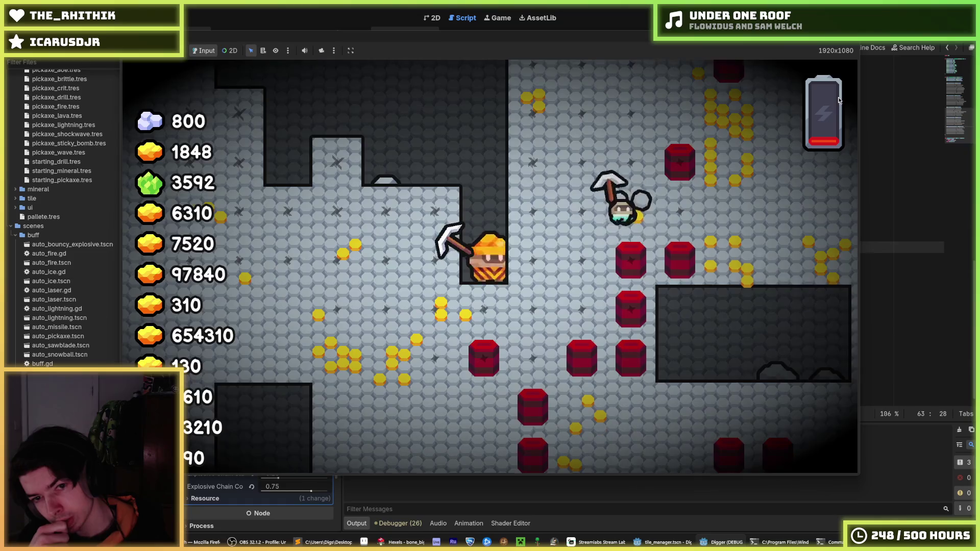
Step: Stop the running Digger game and save the project from save_data.gd
key("F8")
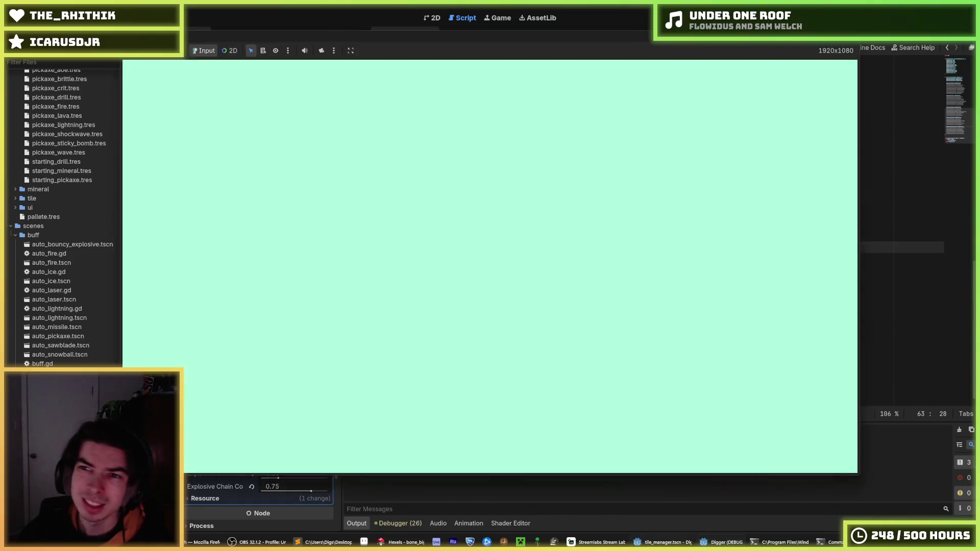
left_click(689, 151)
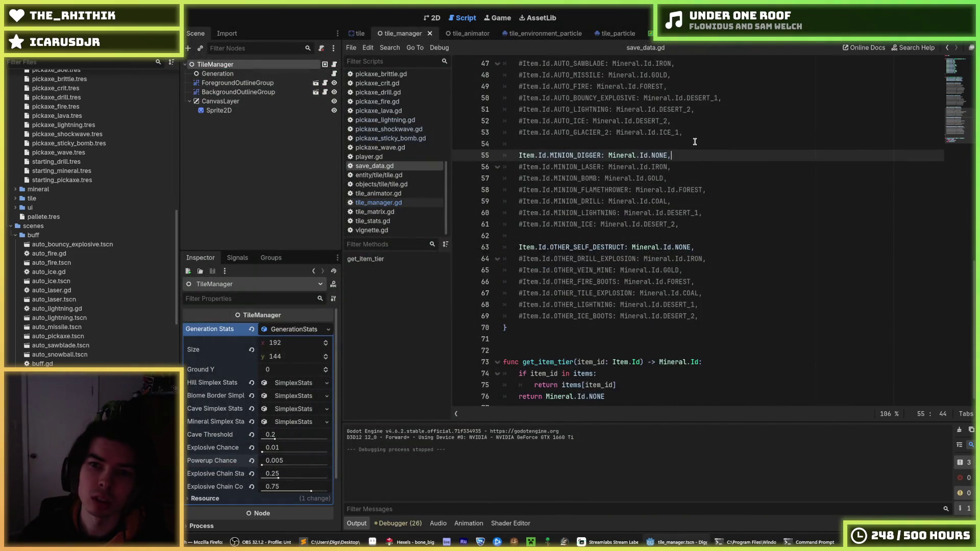
key("Up")
key("Up")
key("Up")
scroll(703, 143, "up", 10)
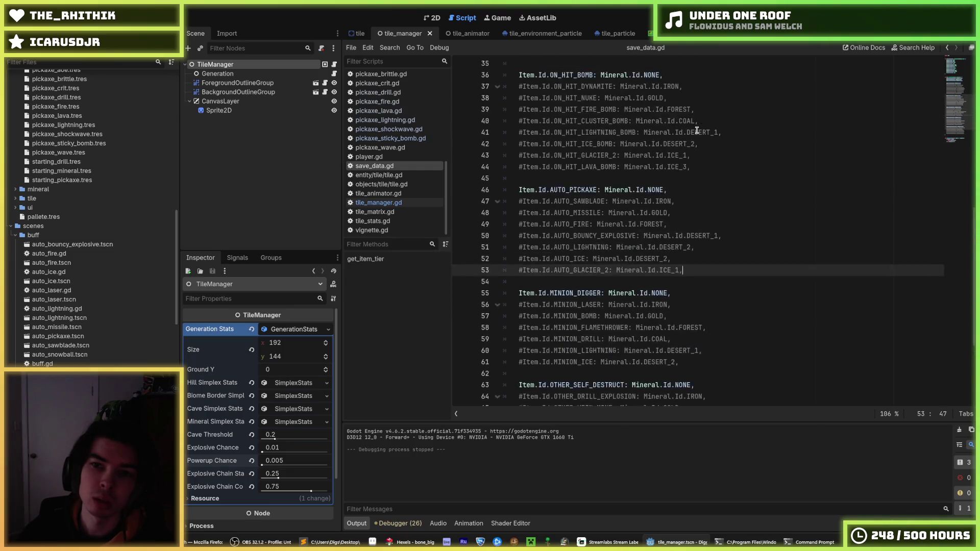
left_click(682, 179)
key("Down")
key("Down")
key("Down")
left_click(676, 171)
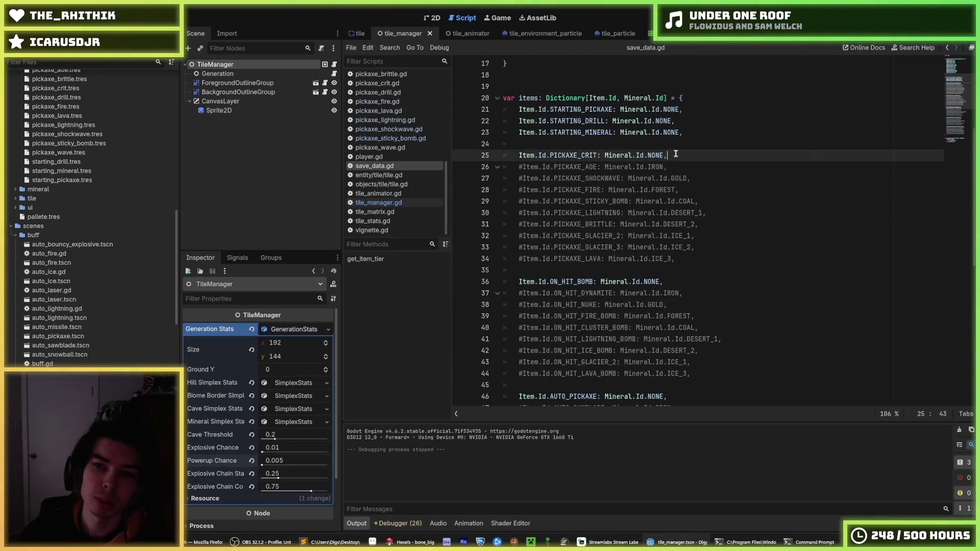
key("ctrl+s")
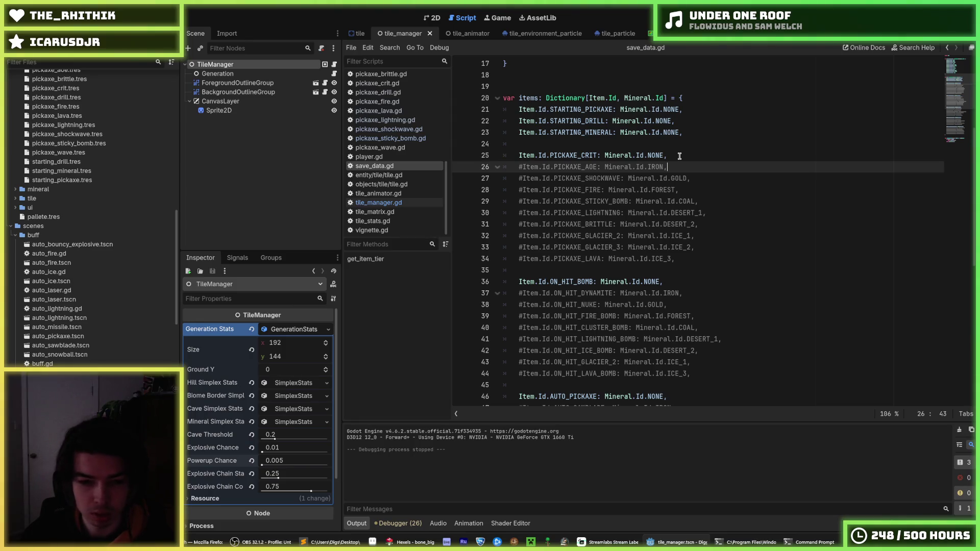
Step: Comment out the PICKAXE_CRIT, ON_HIT_BOMB and AUTO_PICKAXE tier entries in save_data.gd
left_click(680, 157)
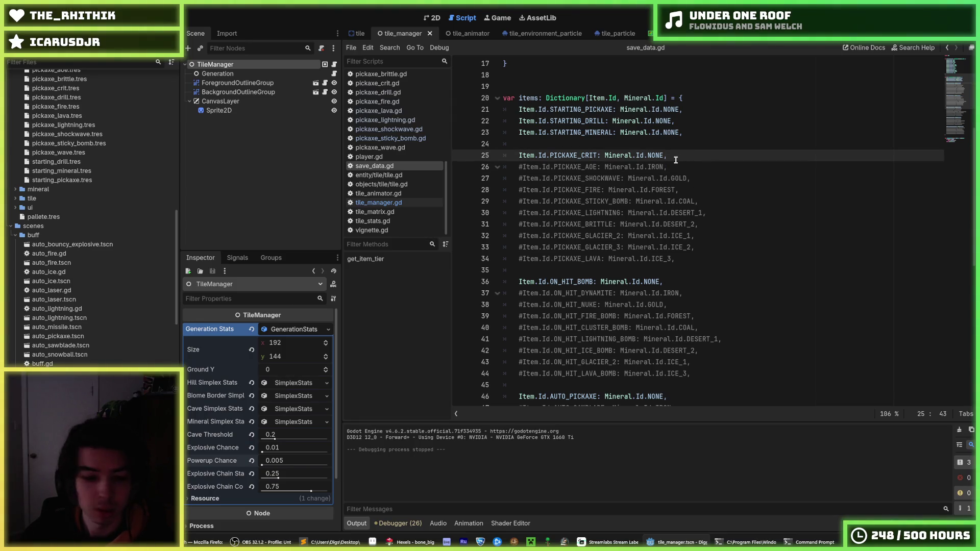
key("ctrl+k")
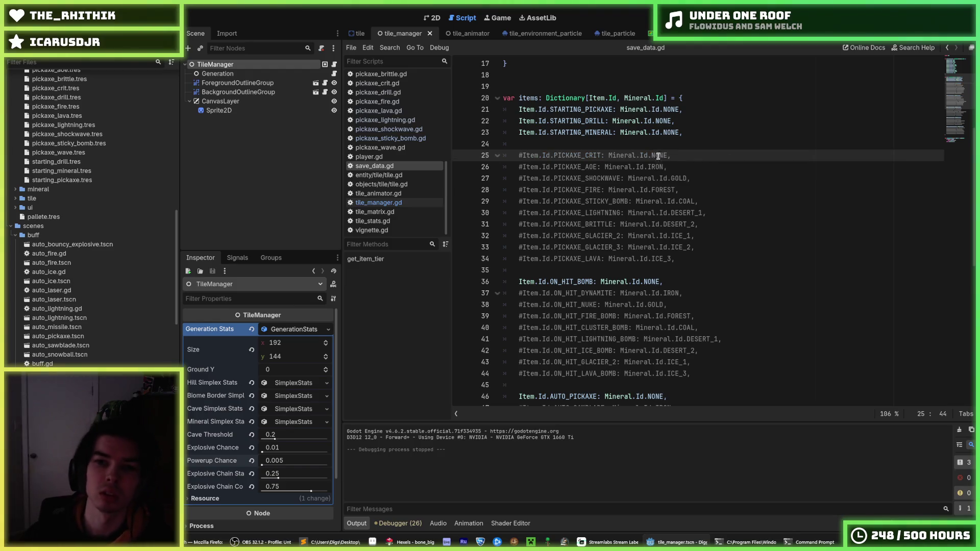
left_click(645, 282)
key("ctrl+k")
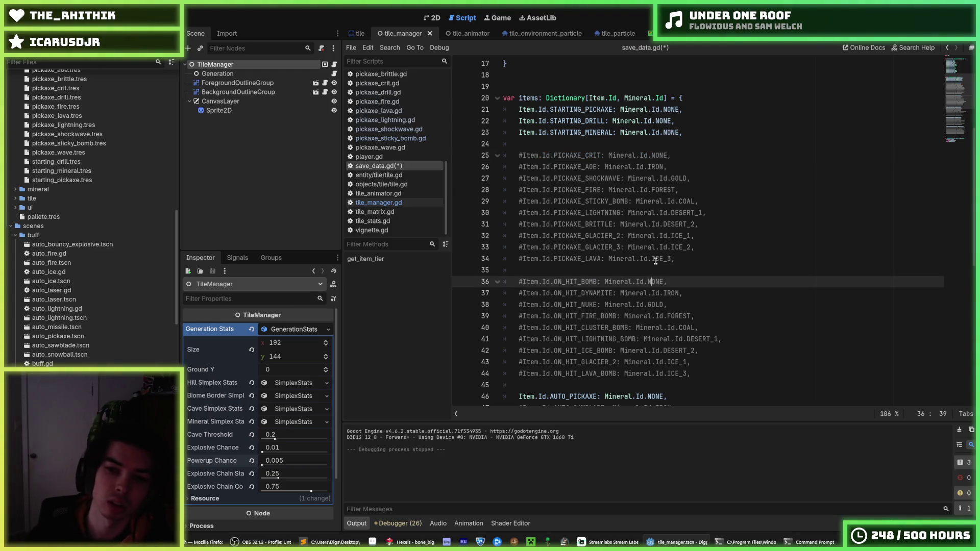
scroll(655, 261, "down", 3)
left_click(615, 293)
key("ctrl+k")
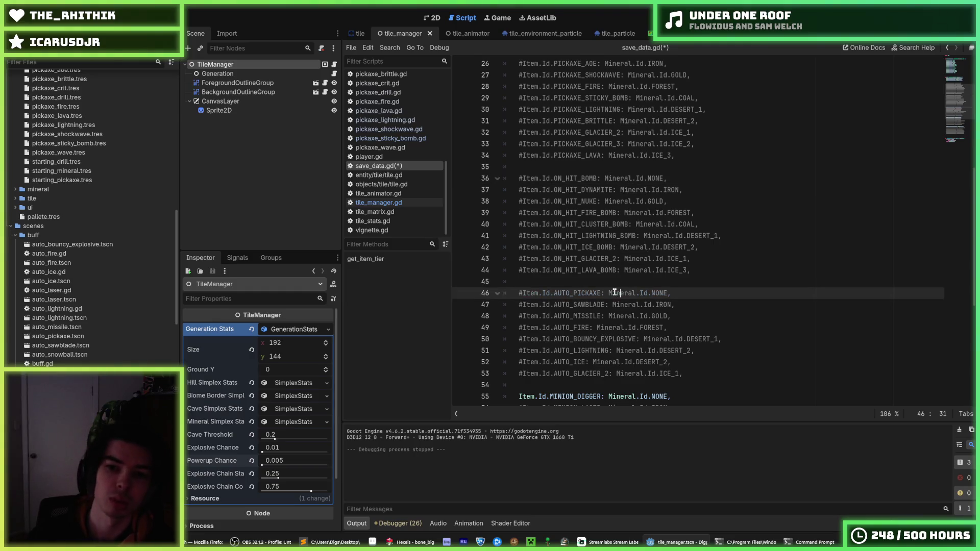
Step: Comment out the MINION_DIGGER and OTHER_SELF_DESTRUCT entries and save the script
scroll(618, 286, "down", 2)
left_click(600, 326)
scroll(623, 266, "down", 2)
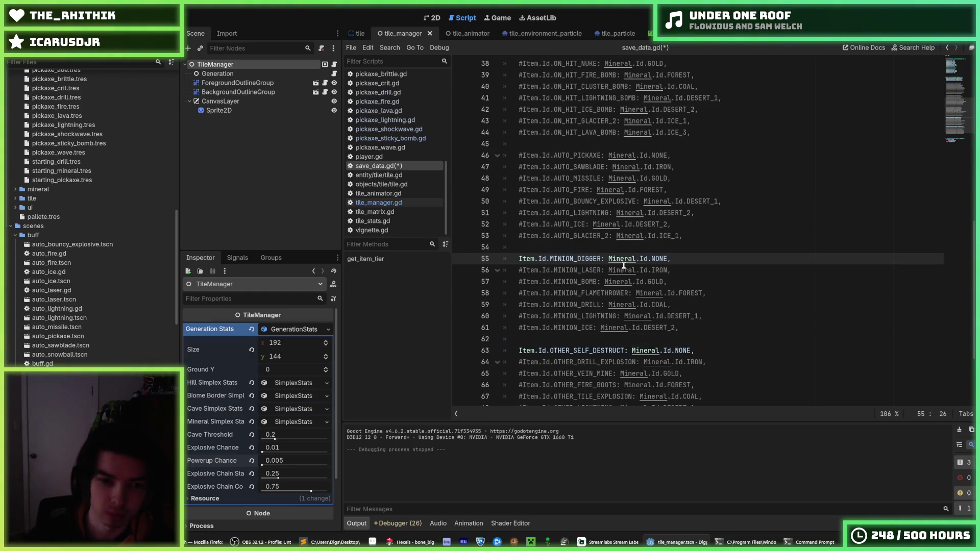
key("ctrl+k")
key("ctrl+s")
left_click(615, 349)
scroll(666, 307, "down", 3)
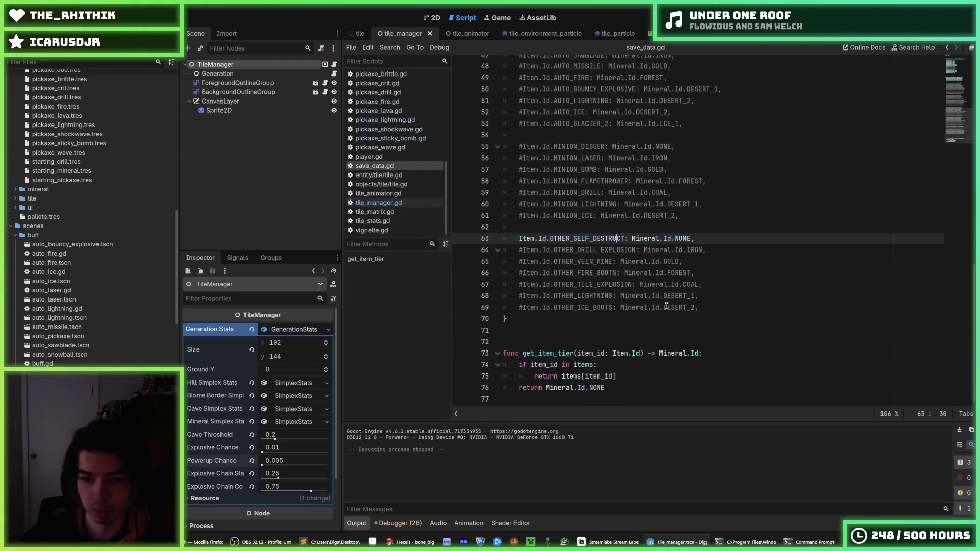
key("ctrl+k")
key("ctrl+s")
Step: Scroll back up to the STARTING_MINERAL entry and save the project again
scroll(684, 245, "up", 10)
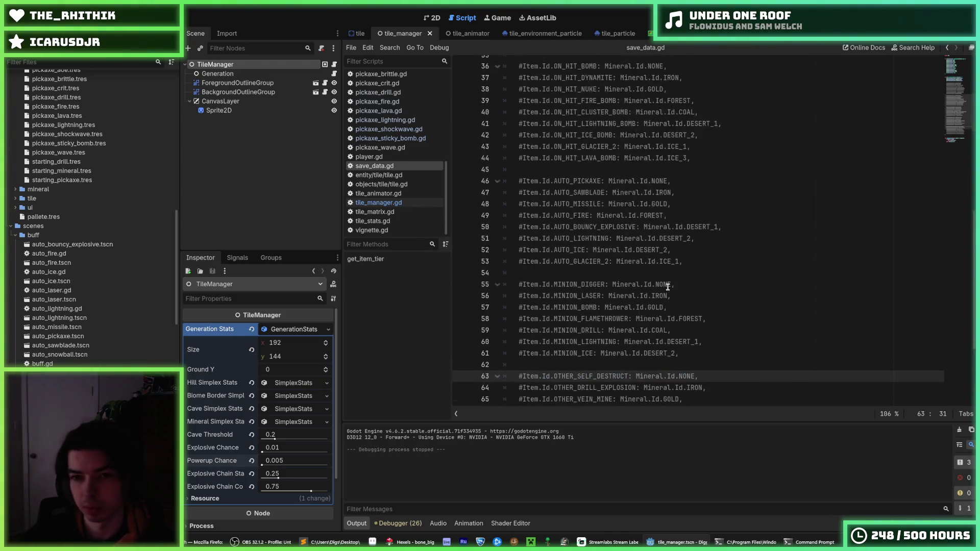
scroll(689, 205, "up", 1)
left_click(682, 158)
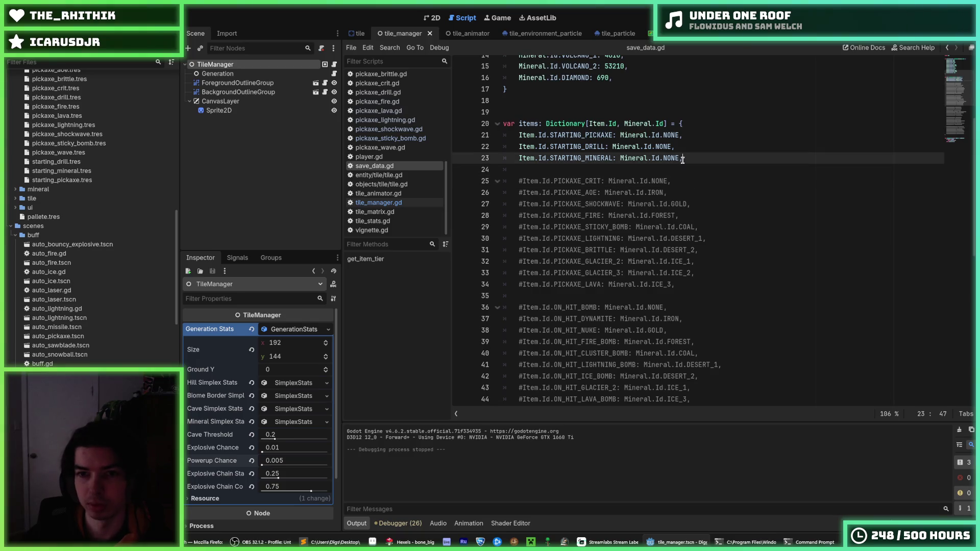
key("ctrl+s")
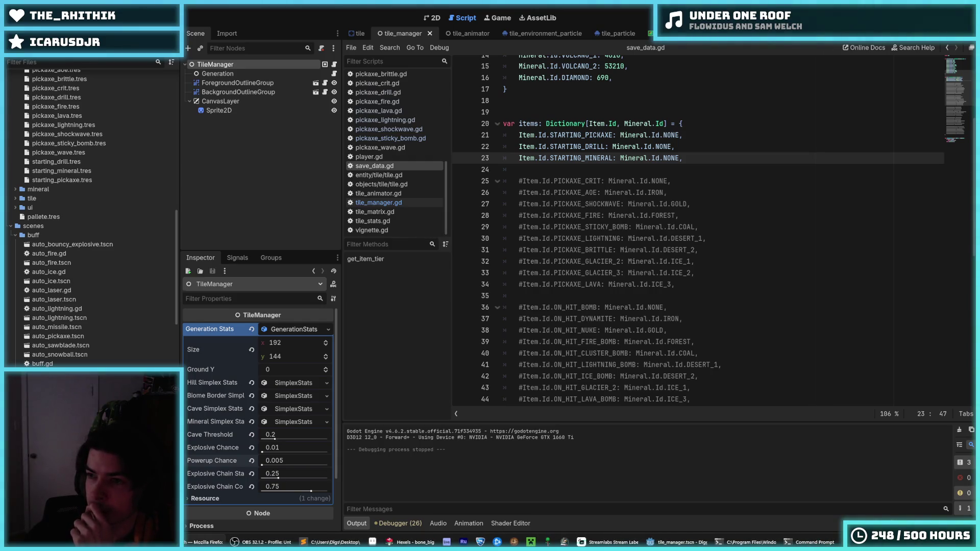
Step: Save all scenes and scripts with Ctrl+S from blank line 24 of save_data.gd
left_click(757, 169)
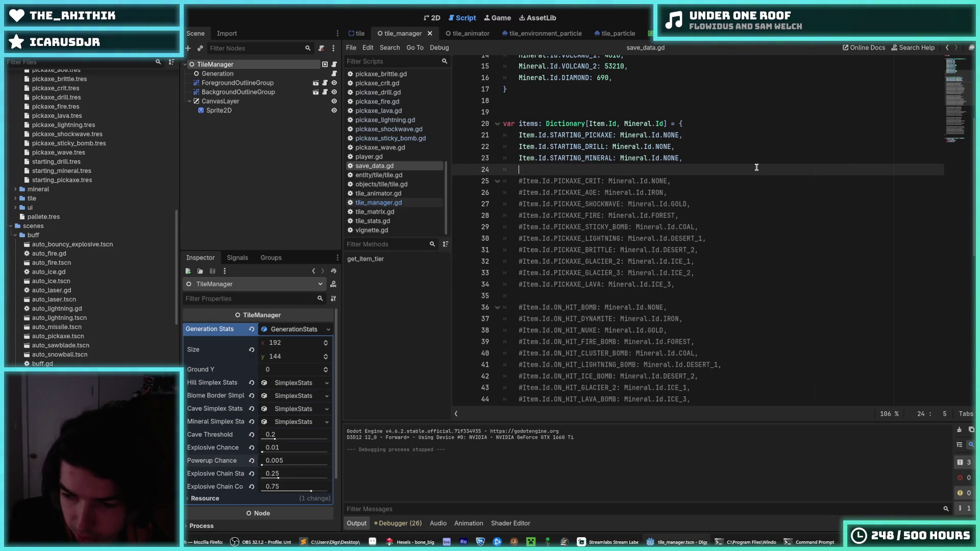
key("ctrl+s")
key("ctrl+s")
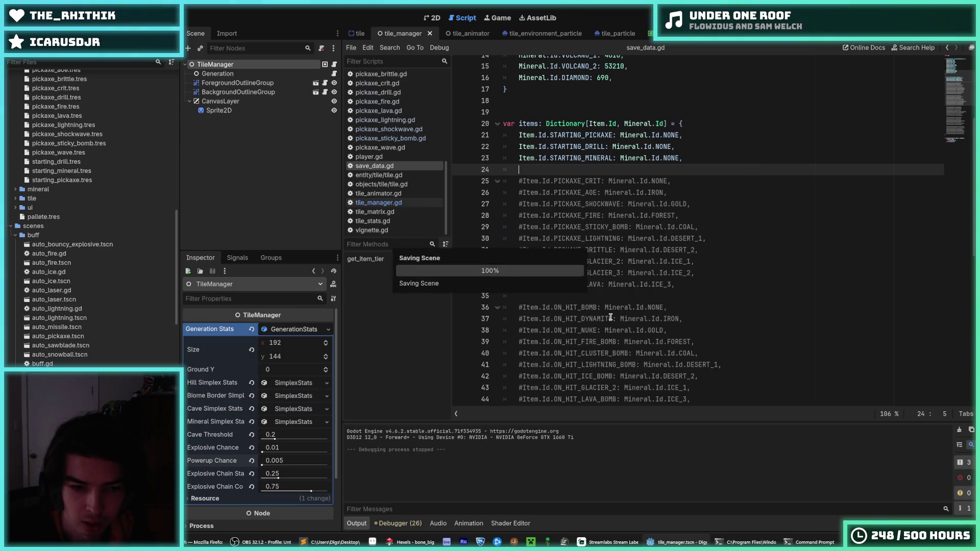
mouse_move(746, 542)
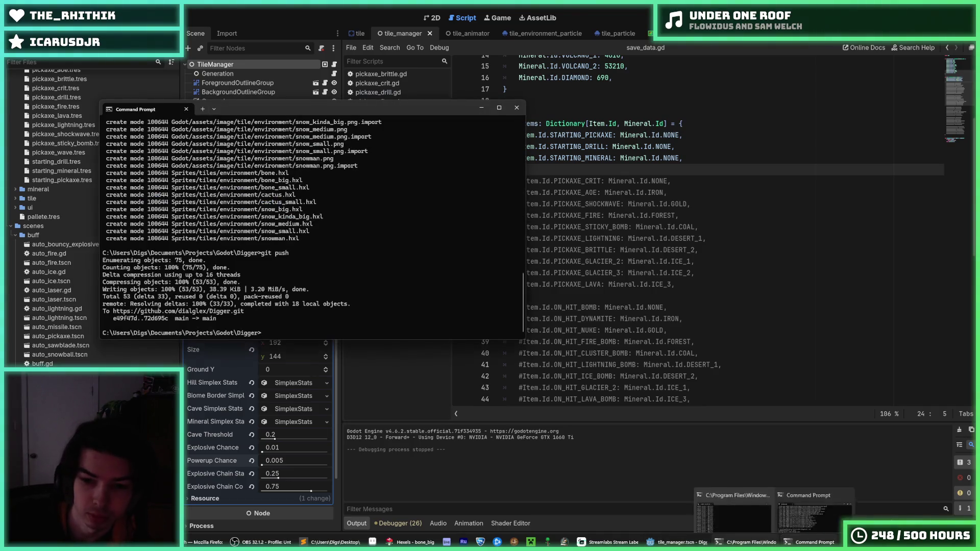
Step: Review the finished git push output, then close both terminal windows to return to Godot
left_click(734, 503)
left_click(507, 98)
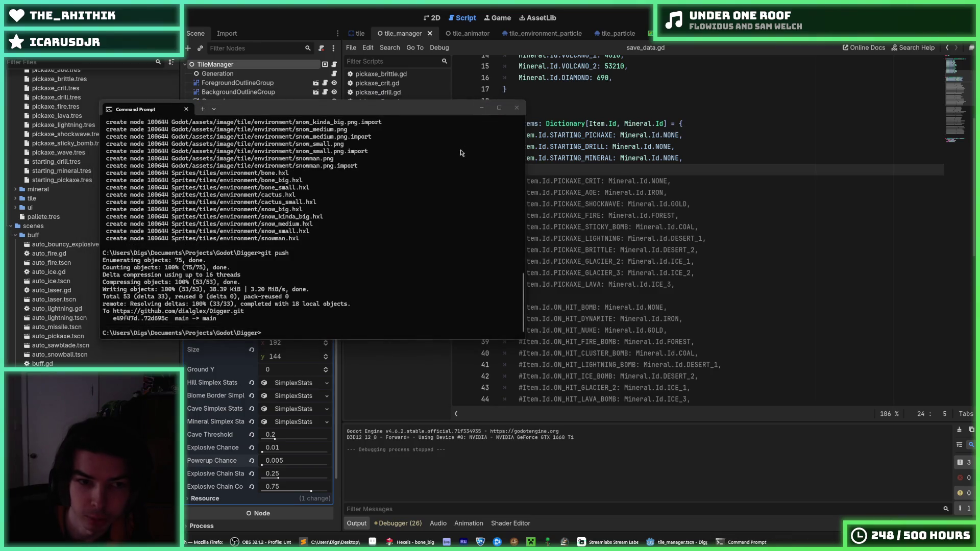
left_click(636, 190)
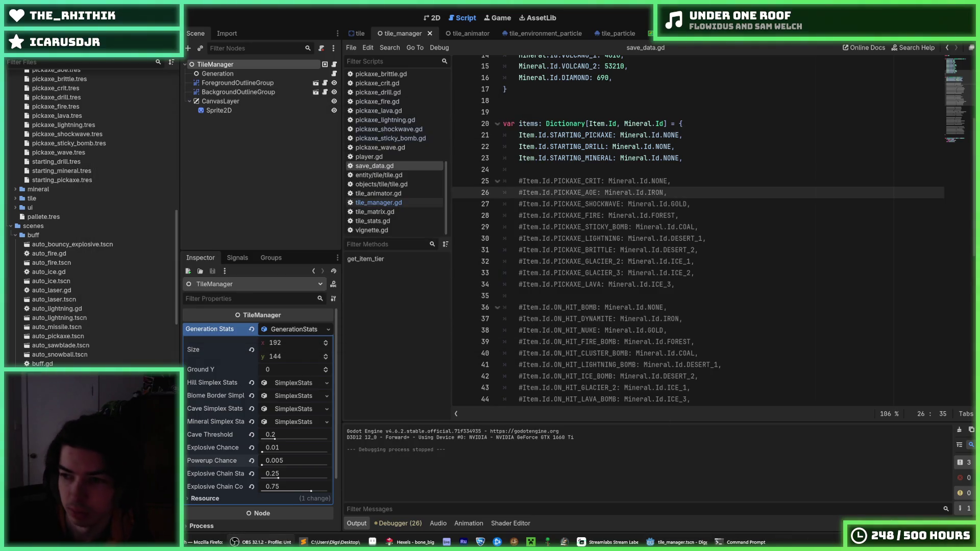